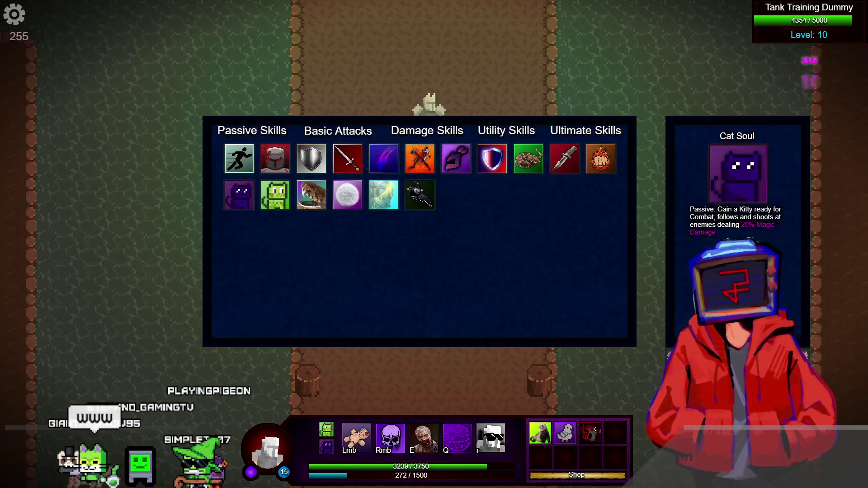
Circle the Tank Training Dummy while attacking, knocking its health down to 778/5000.
key(a)
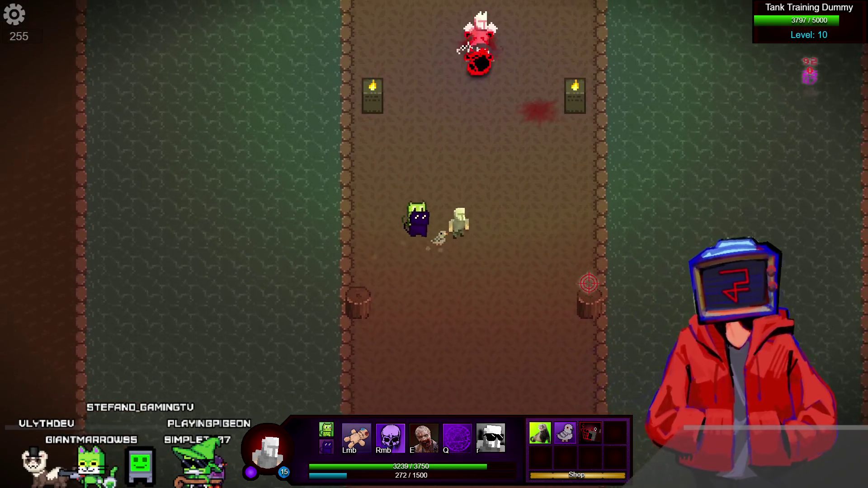
key(w)
key(a)
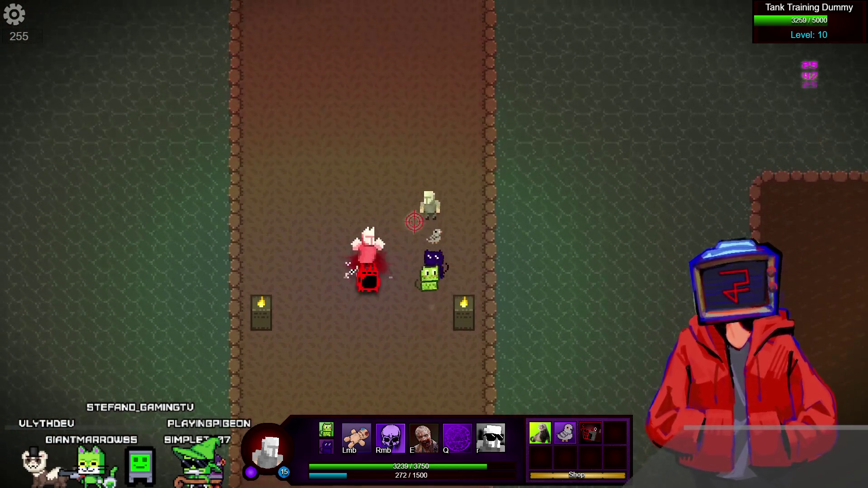
key(s)
key(a)
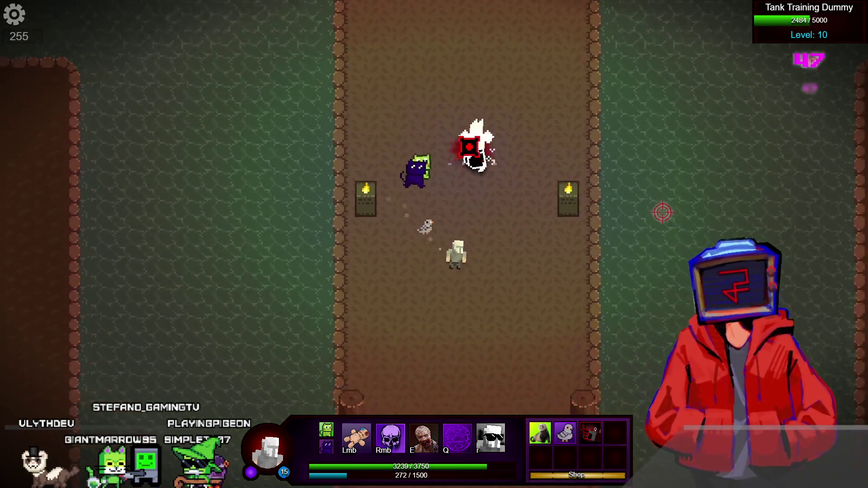
Finish off the dummy, walk up the path to kill the Gnome, then head left to the map edge.
key(w)
key(a)
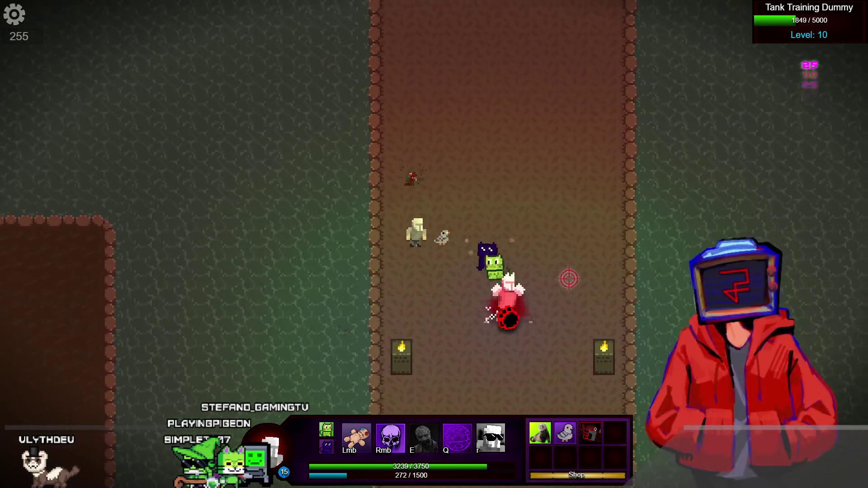
key(s)
key(d)
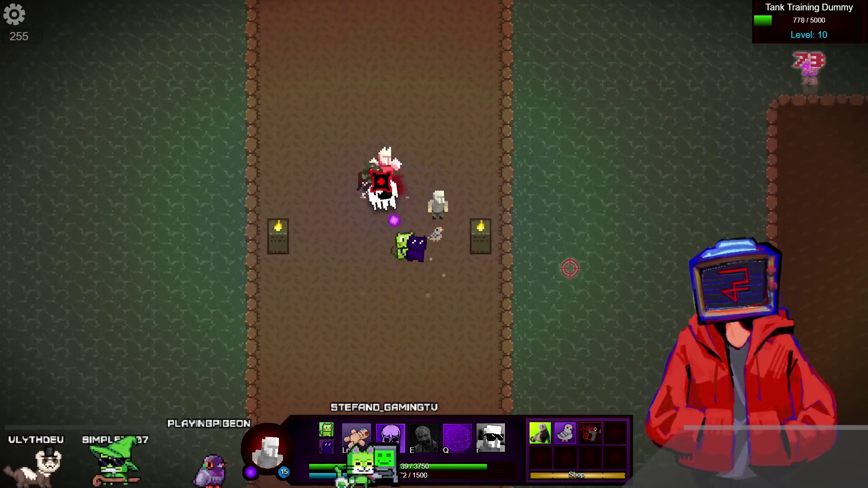
key(w)
key(a)
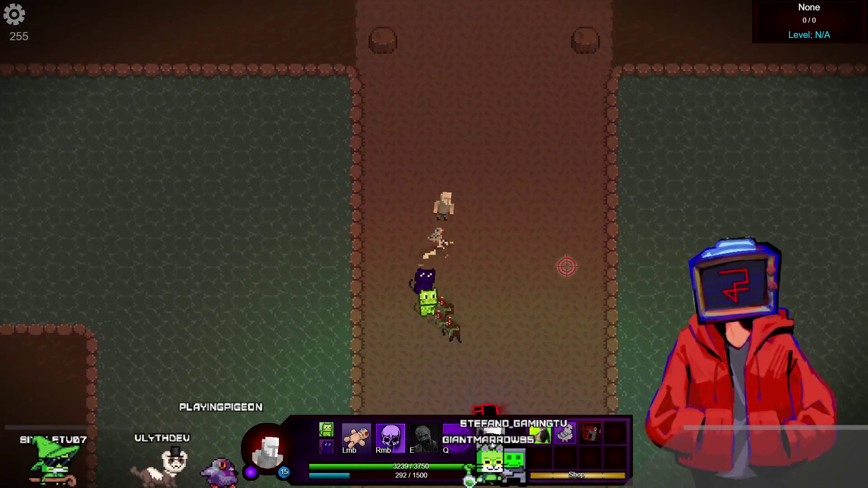
key(w)
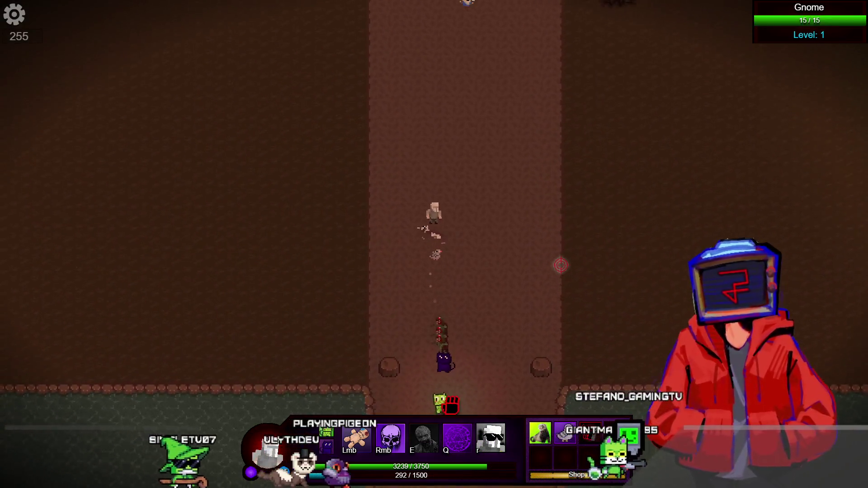
key(w)
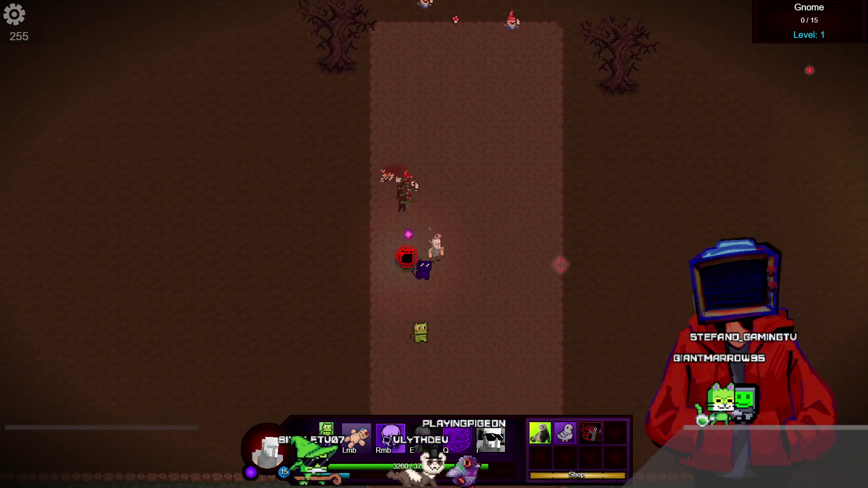
key(s)
key(a)
key(w)
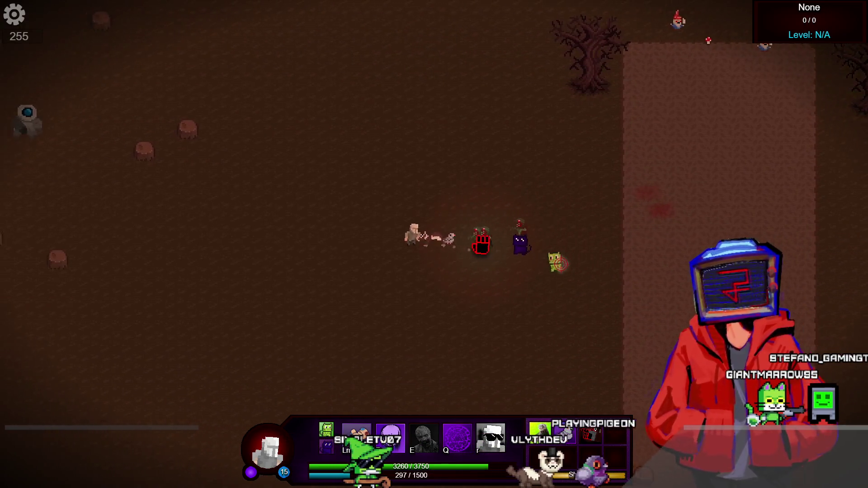
key(a)
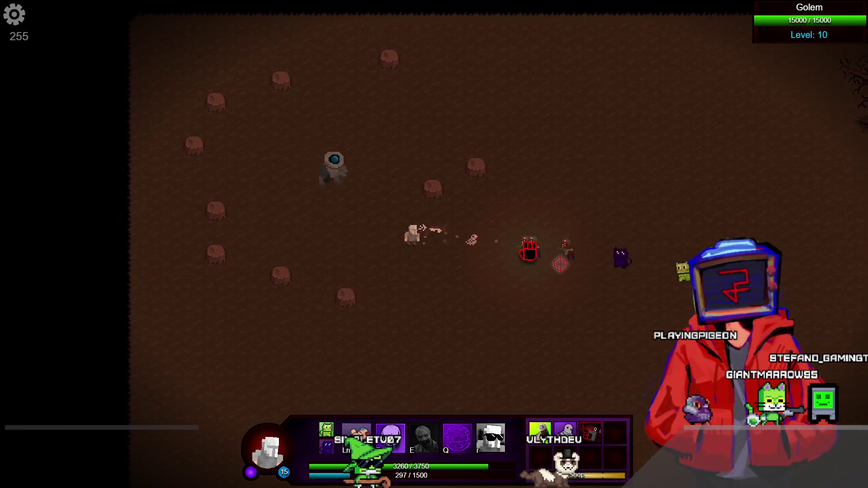
Attack the level 10 Golem down to 13213/15000 health, then open the Item Shop with B.
key(s)
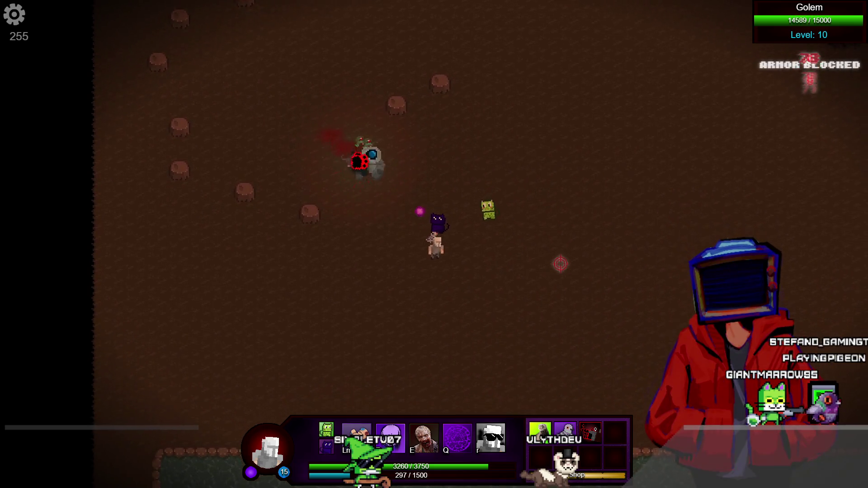
key(w)
key(a)
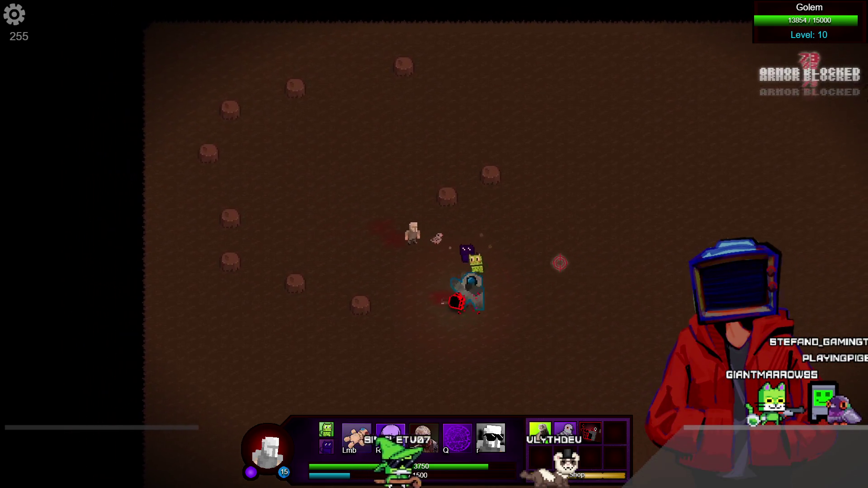
key(a)
key(d)
key(w)
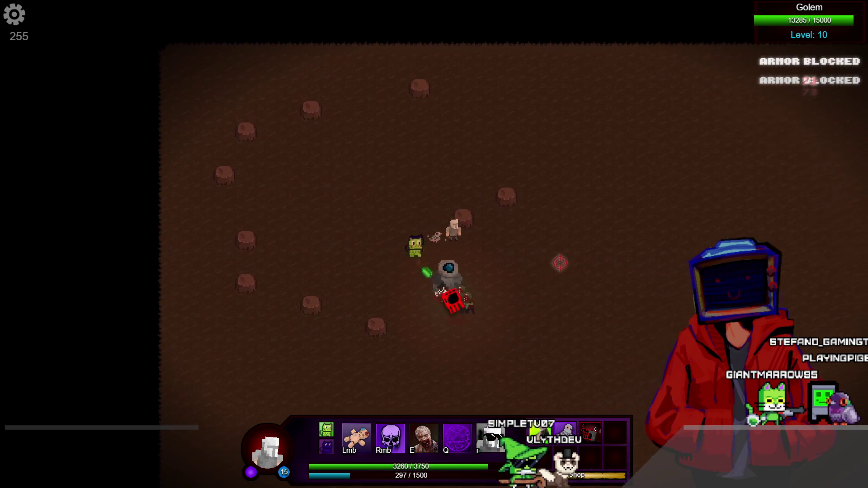
key(d)
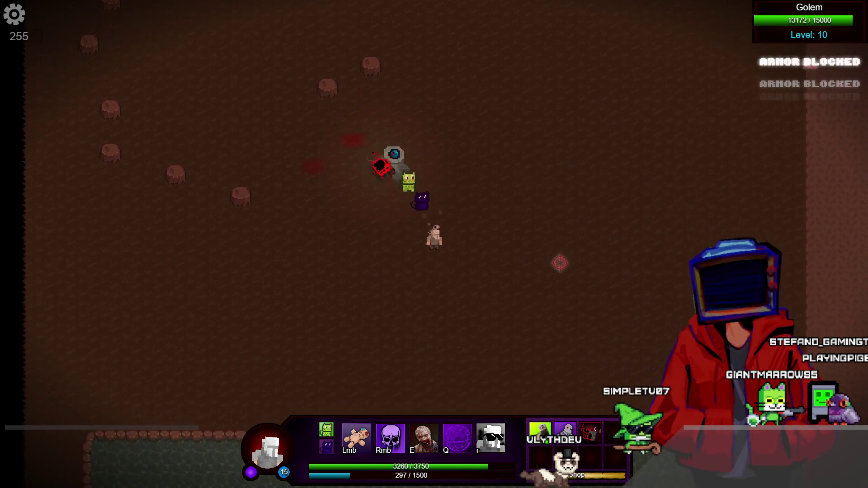
key(s)
key(d)
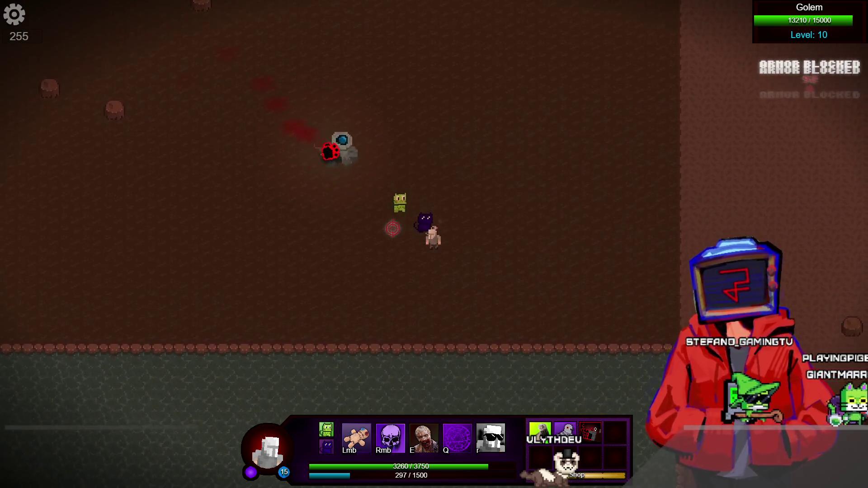
key(b)
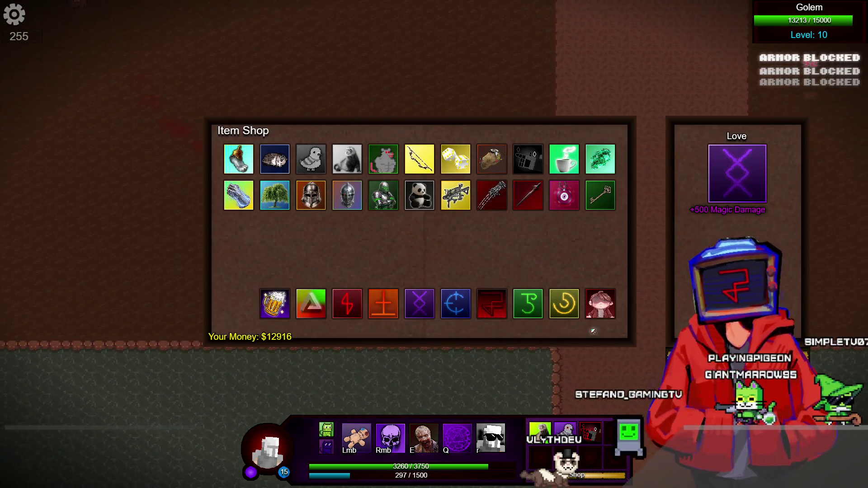
Buy the orange Strength rune, close the shop, and resume attacking the Golem.
click(384, 304)
key(b)
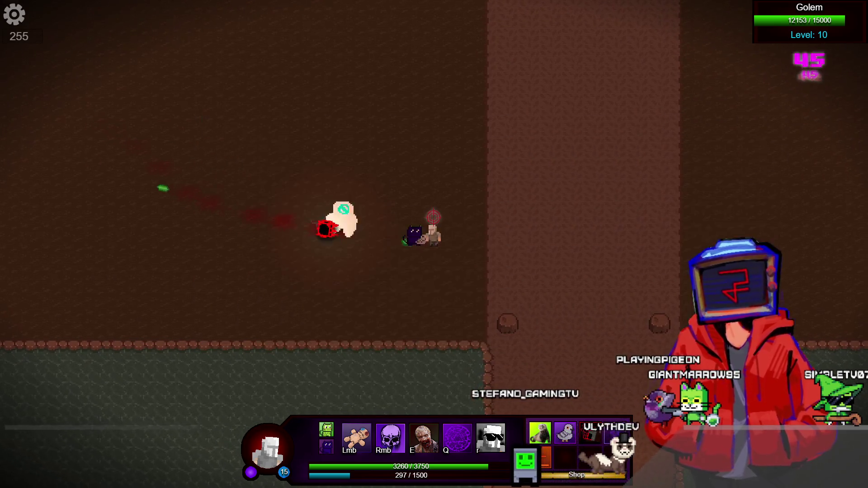
key(a)
key(w)
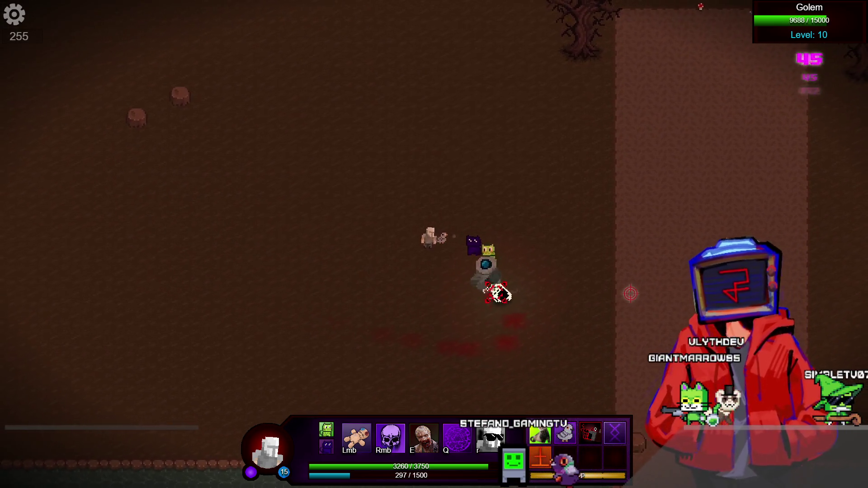
key(s)
key(d)
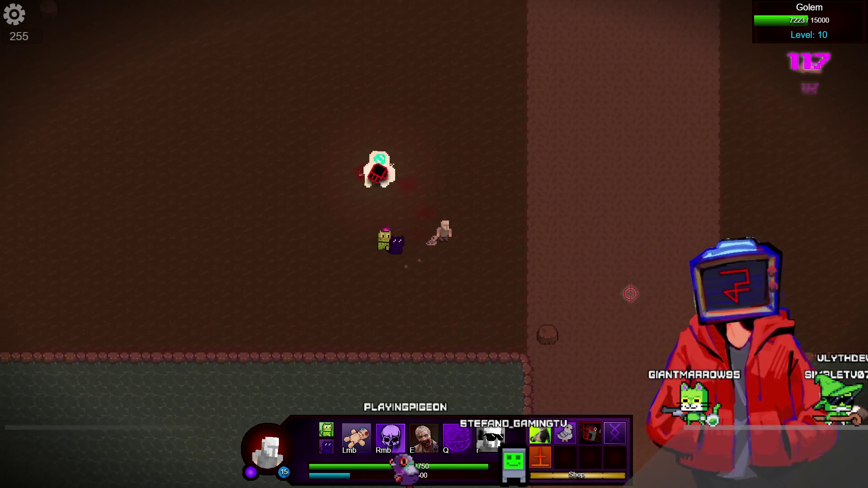
Kite the Golem while attacking until its health reaches 0 of 15000.
key(w)
key(a)
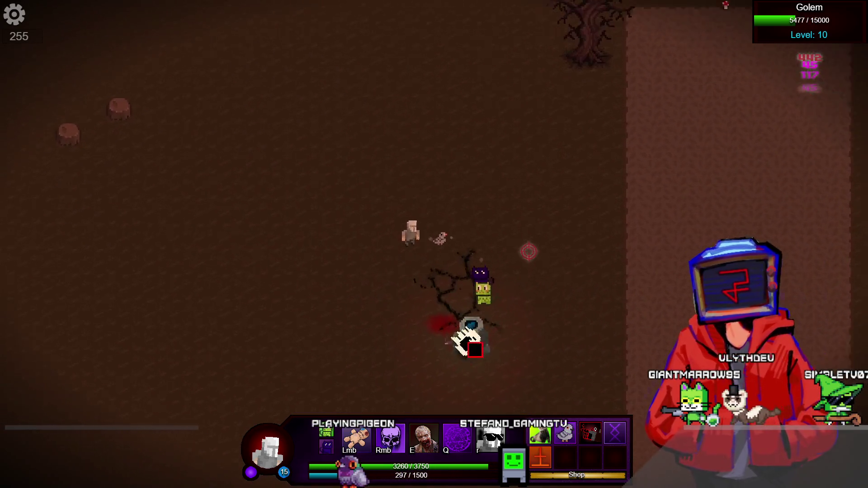
key(w)
key(d)
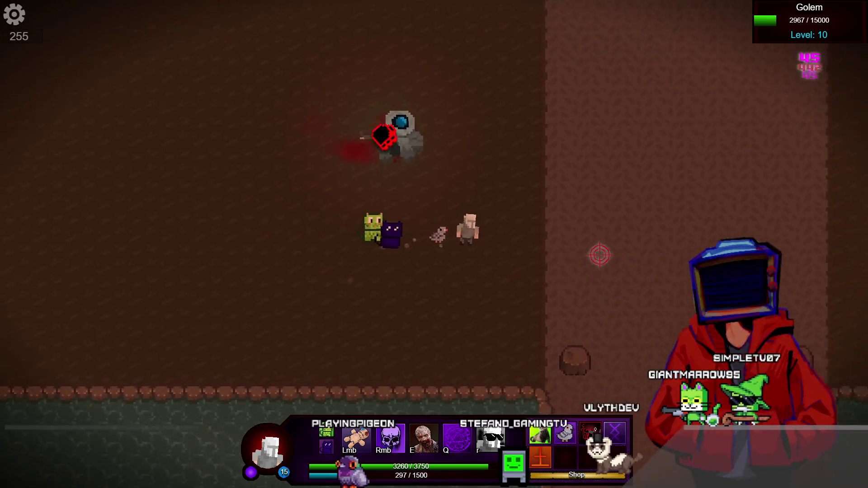
key(w)
key(d)
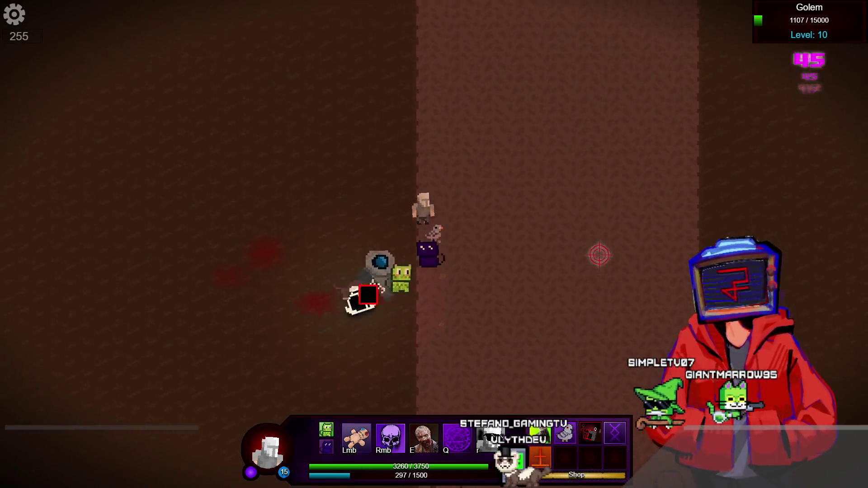
key(a)
key(a)
key(s)
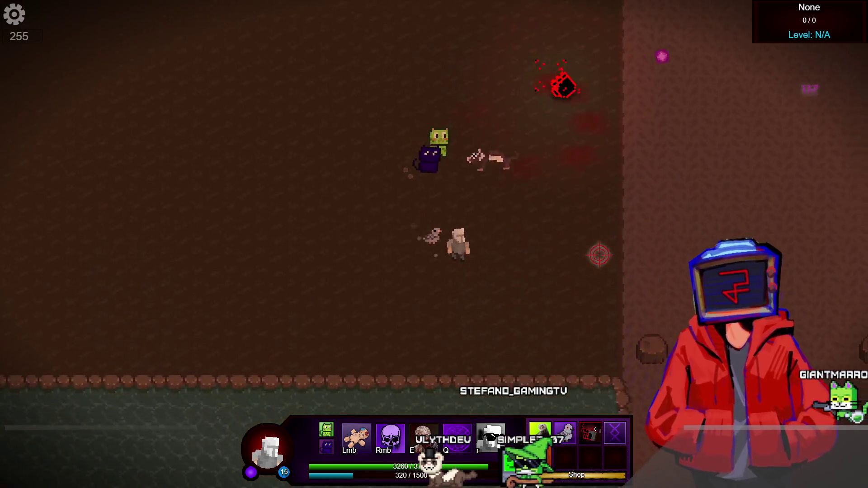
key(d)
key(s)
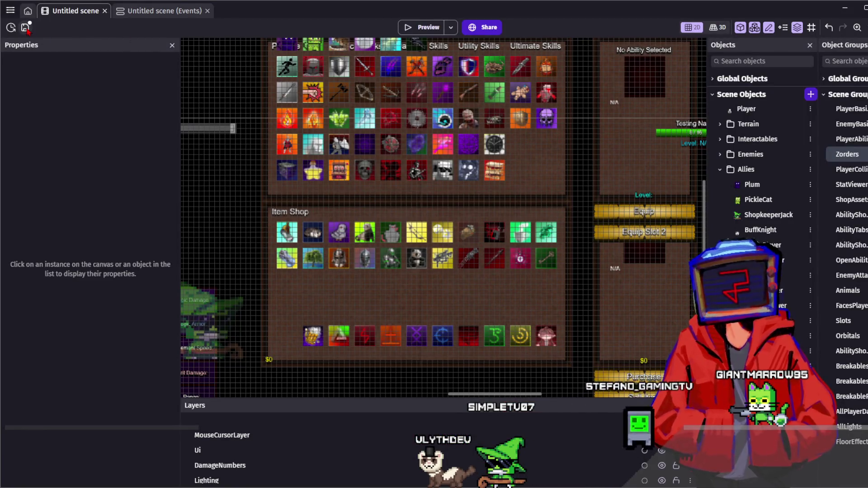
Pan the scene canvas to bring the Equip/Purchase UI and the ability and item shop grids into view.
scroll(634, 277, right, 10)
scroll(634, 278, down, 3)
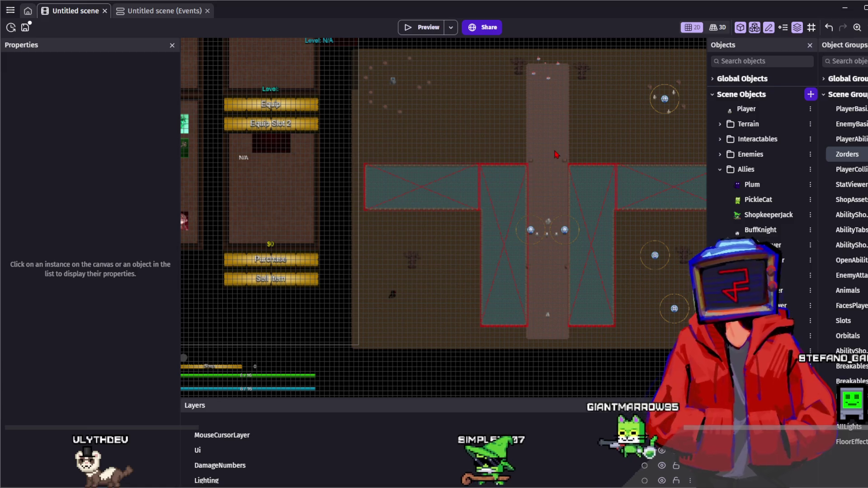
scroll(505, 139, down, 2)
scroll(504, 139, right, 2)
scroll(504, 138, up, 4)
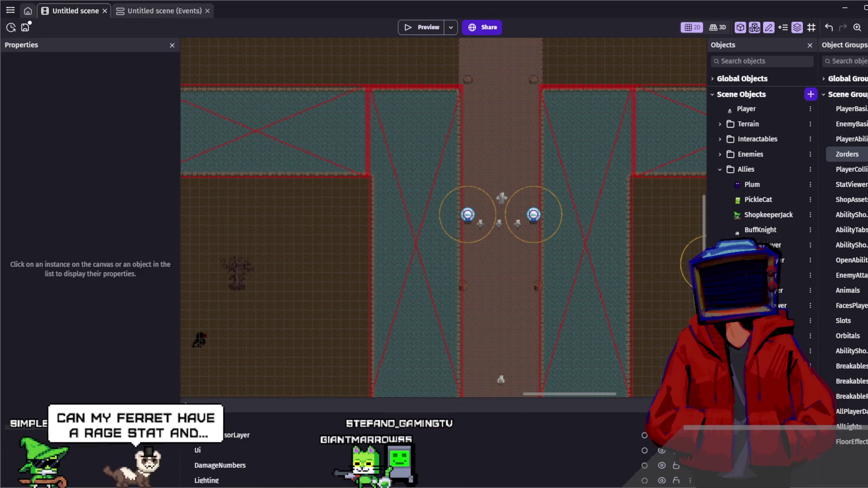
scroll(499, 116, down, 2)
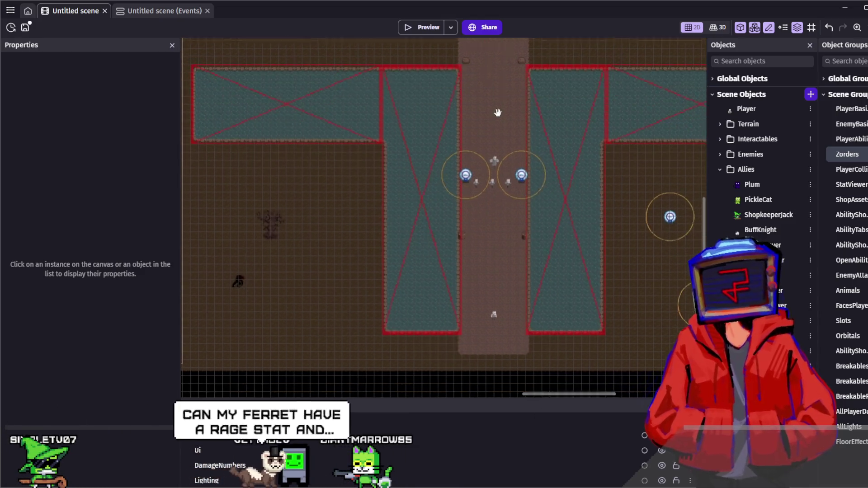
scroll(500, 116, down, 1)
scroll(500, 116, up, 2)
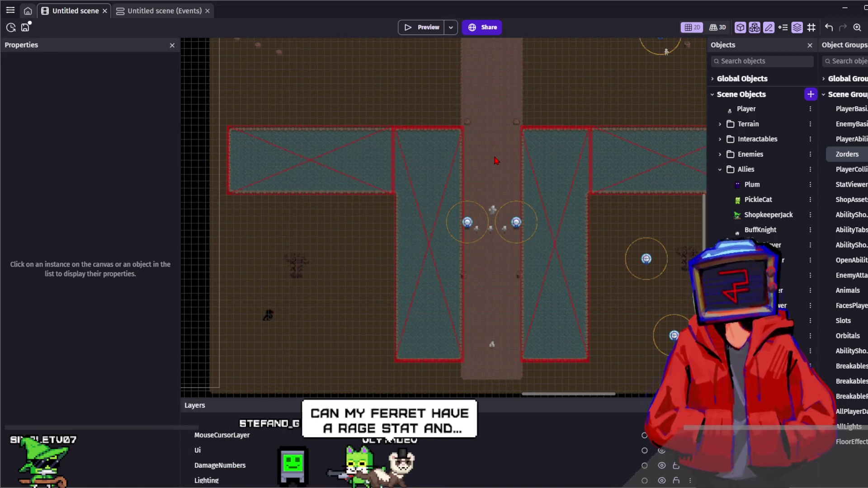
mouse_move(274, 98)
mouse_down()
mouse_move(431, 142)
mouse_move(623, 222)
mouse_up()
drag(368, 152, 525, 159)
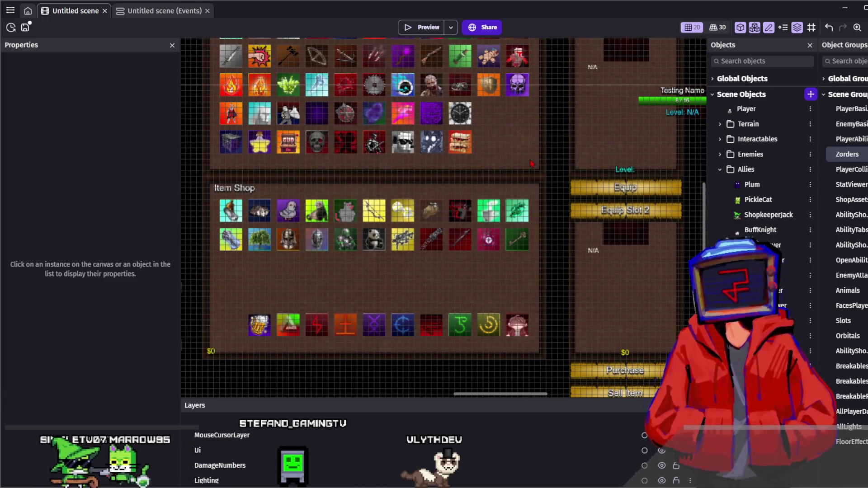
Zoom out, save the project with Ctrl+S, and shift the view toward the item shop.
scroll(503, 192, up, 2)
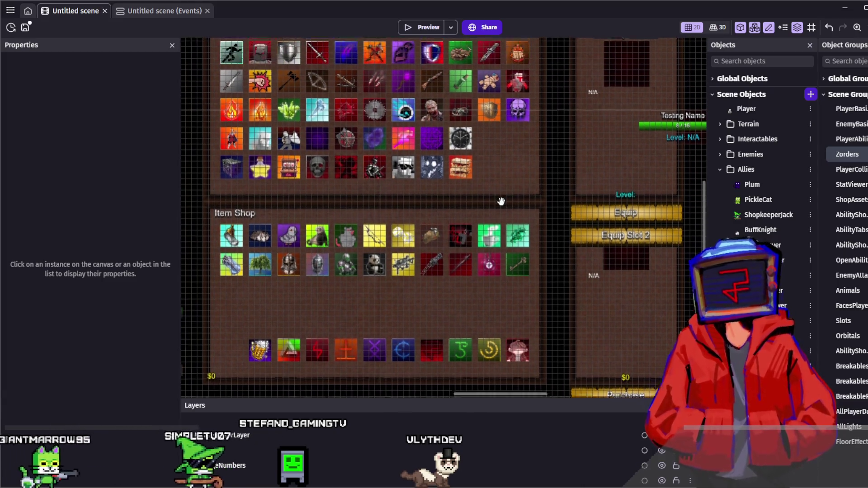
scroll(501, 203, up, 2)
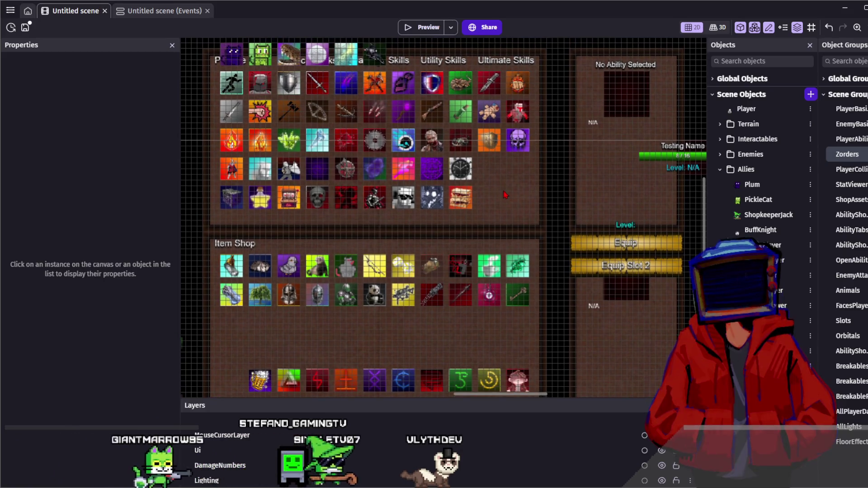
scroll(499, 217, up, 1)
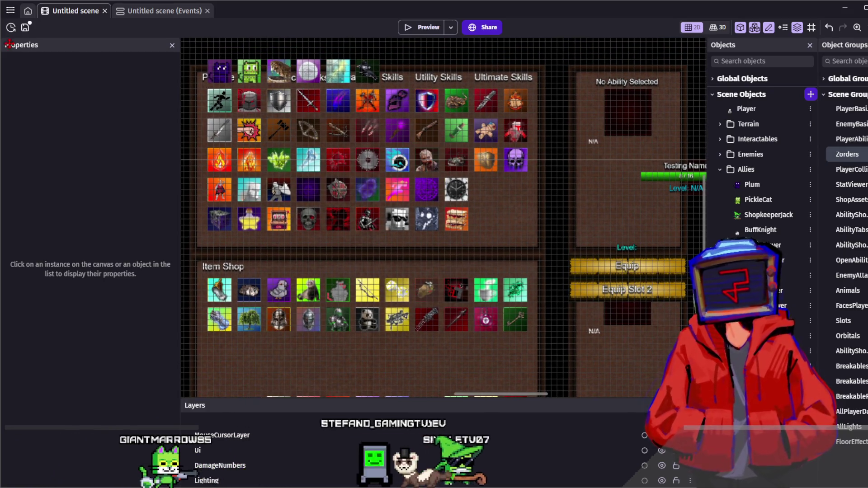
key(ctrl+s)
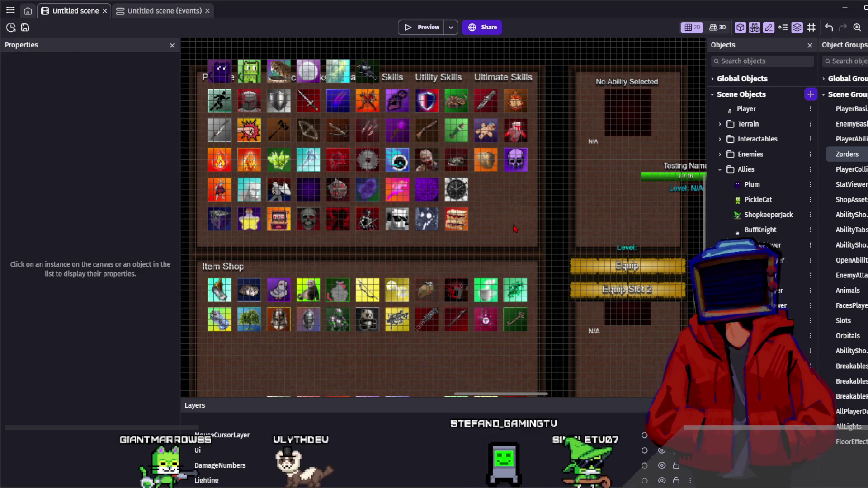
mouse_move(514, 229)
mouse_down()
mouse_move(462, 177)
mouse_move(533, 142)
mouse_up()
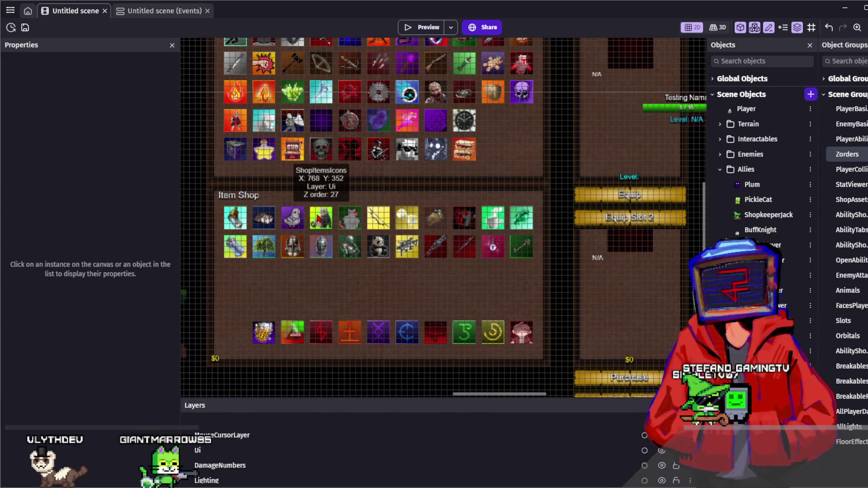
Add a colon after 'On hit' in Vlyth's Ferret's Item_Description variable and close the editor.
click(321, 217)
click(161, 351)
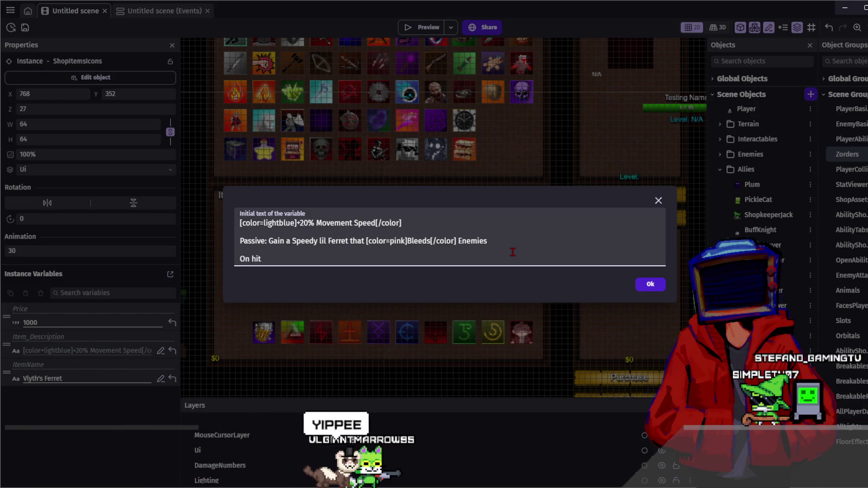
text(:)
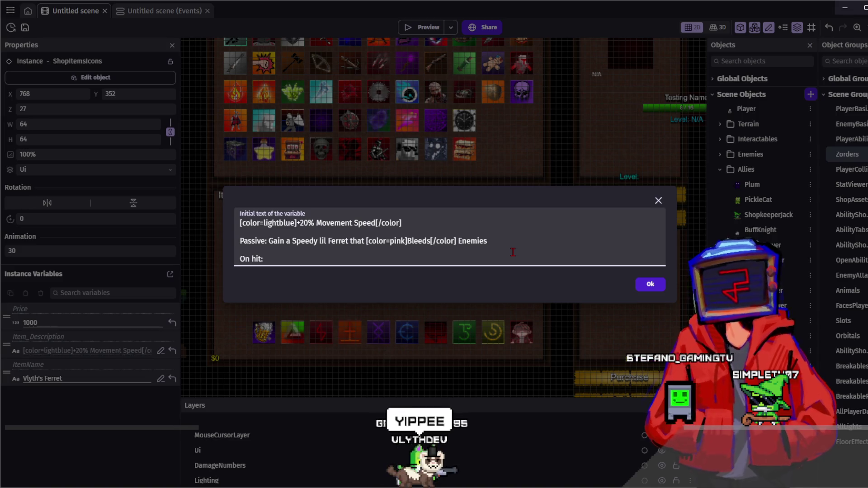
key(Escape)
click(464, 218)
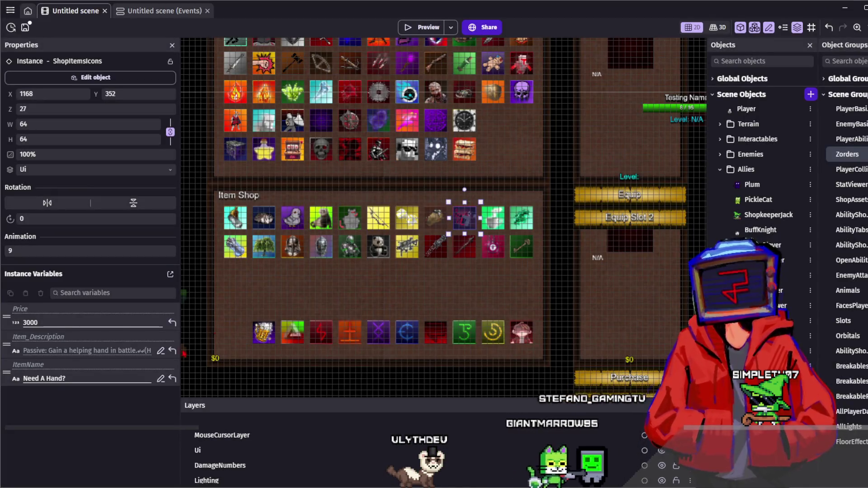
click(160, 350)
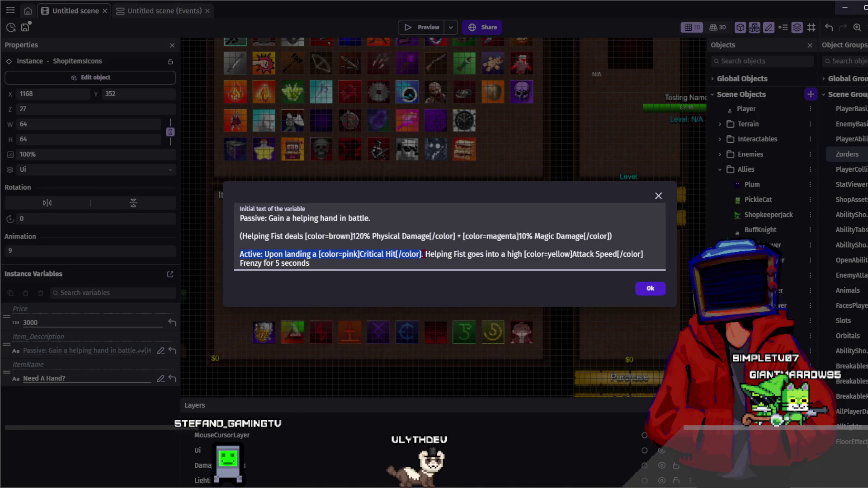
click(660, 287)
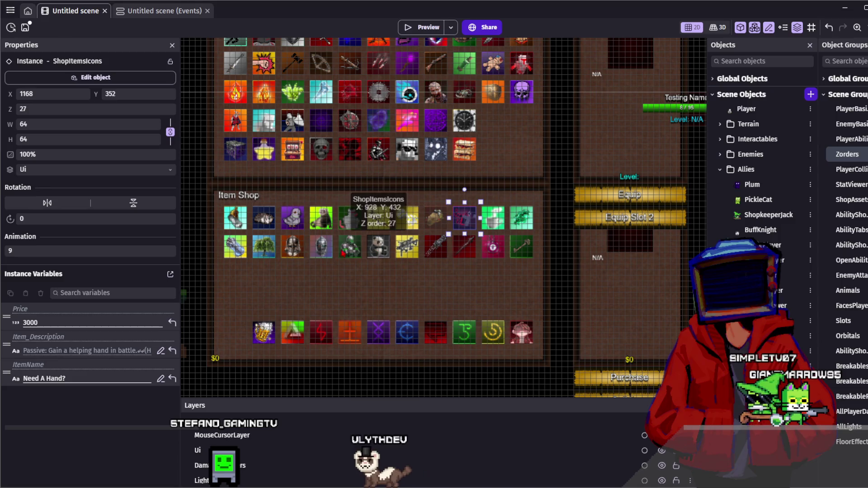
click(315, 220)
click(160, 350)
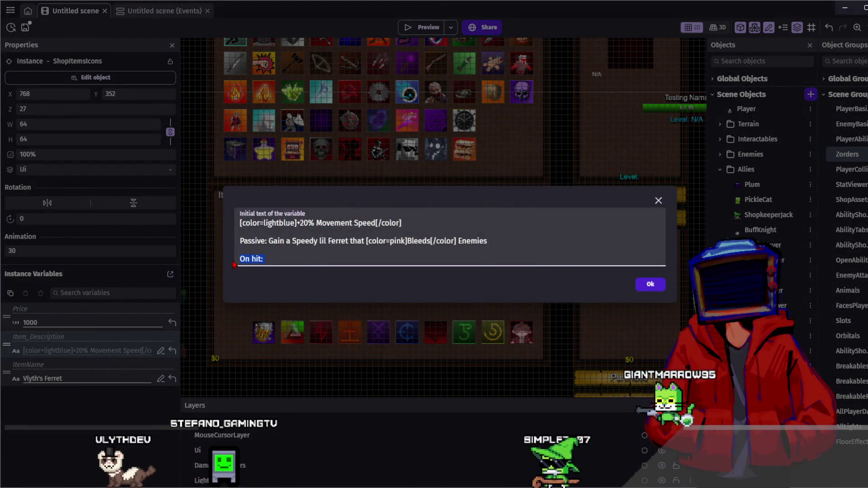
Paste the Critical Hit Active wording over 'On hit:' and extend it through 'rapidly dealing'.
text(Active: Upon landing a [color=pink]Critical Hit[/color])
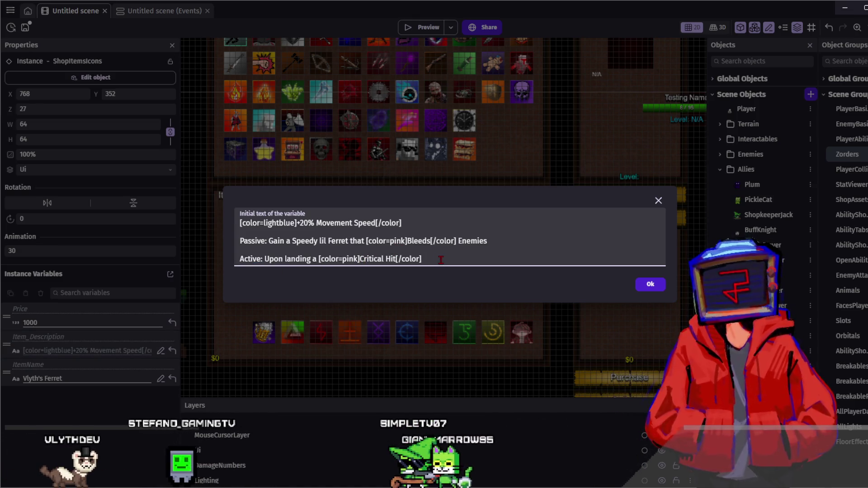
text(the h)
key(BackSpace)
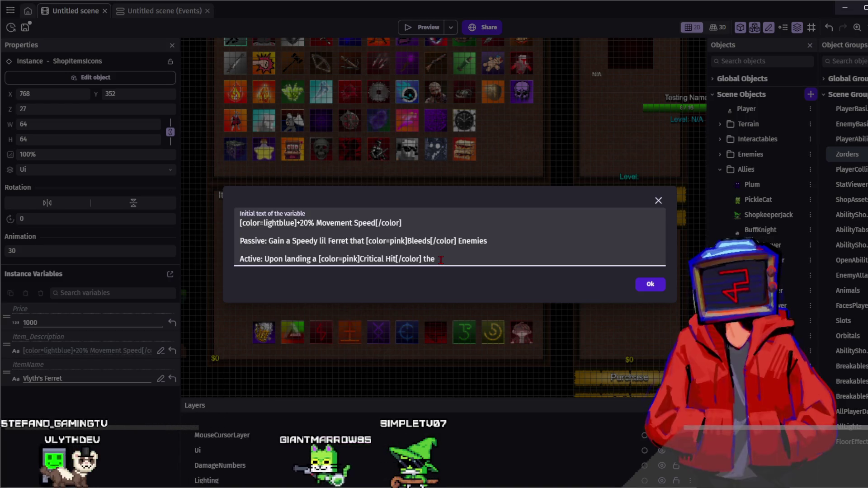
text(Ferr)
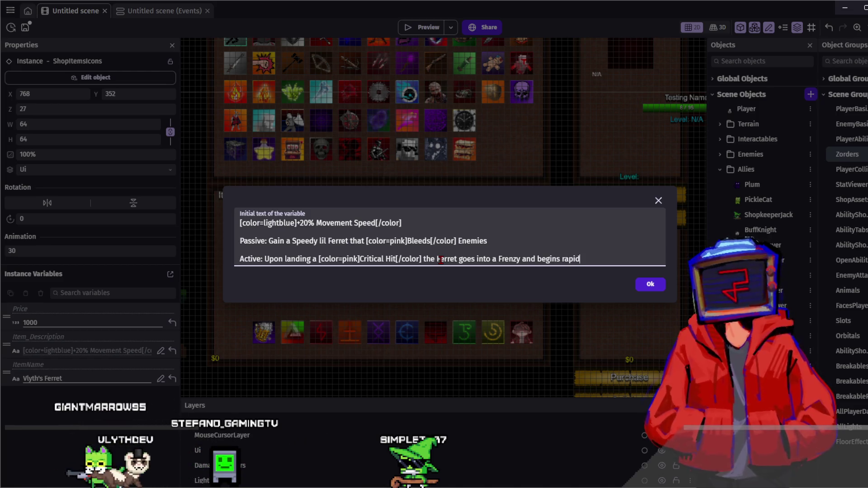
text(ly dealing)
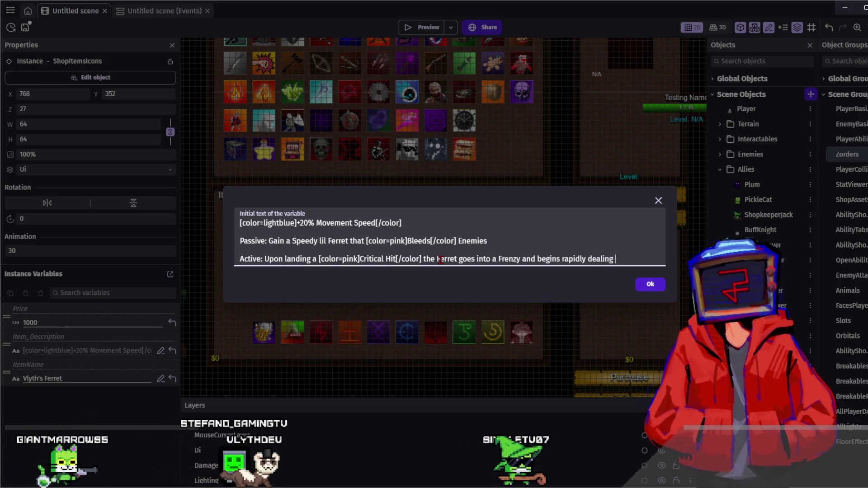
Confirm the ferret description and bring up Harvest Blade's item description.
click(649, 292)
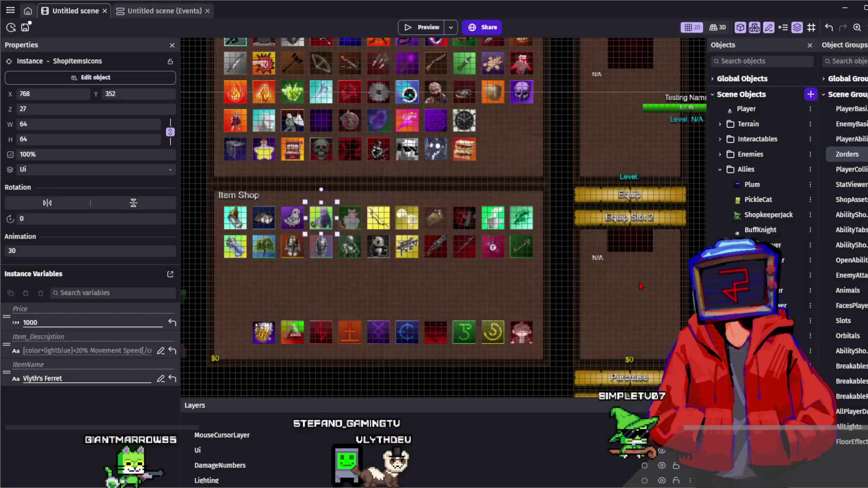
click(459, 240)
click(160, 350)
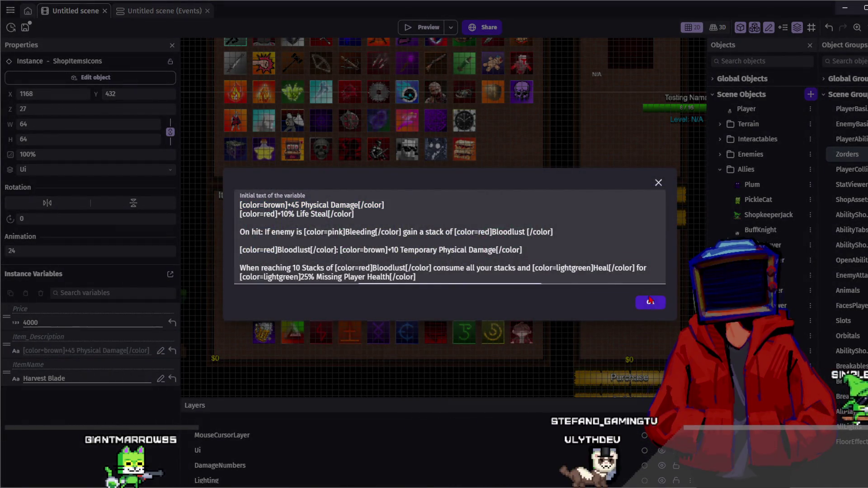
Close Harvest Blade's description and reopen Vlyth's Ferret's Item_Description.
click(645, 303)
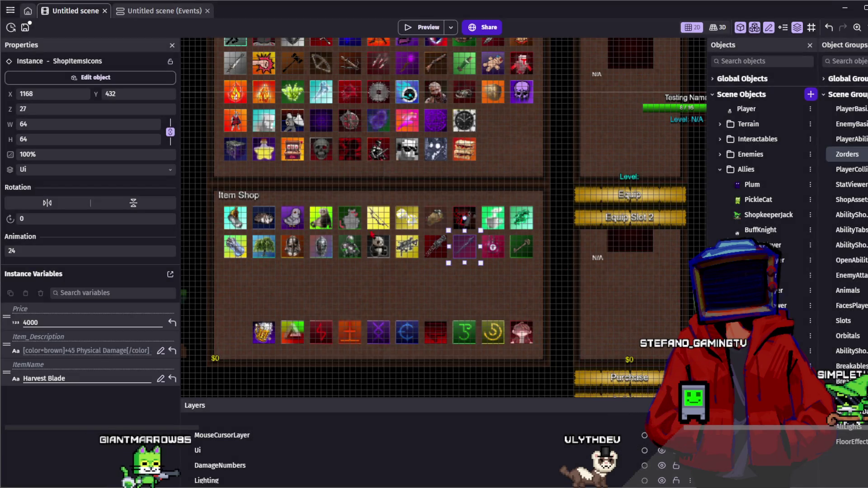
click(321, 218)
click(160, 350)
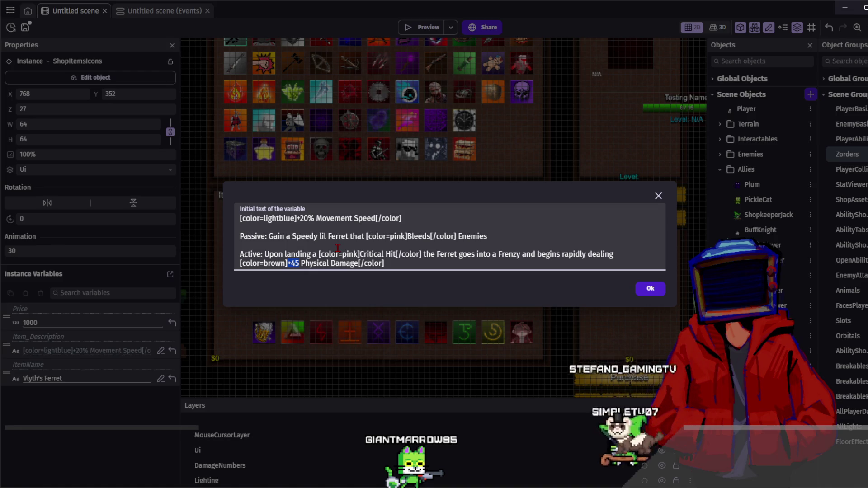
End the Active line with '35% Physical Damage to nearby enemies', confirm, and show the events sheet.
text(50%)
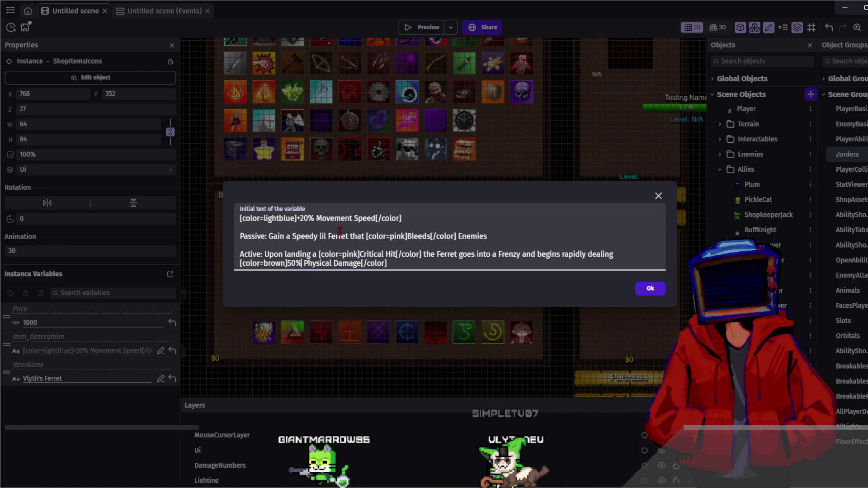
drag(292, 263, 286, 263)
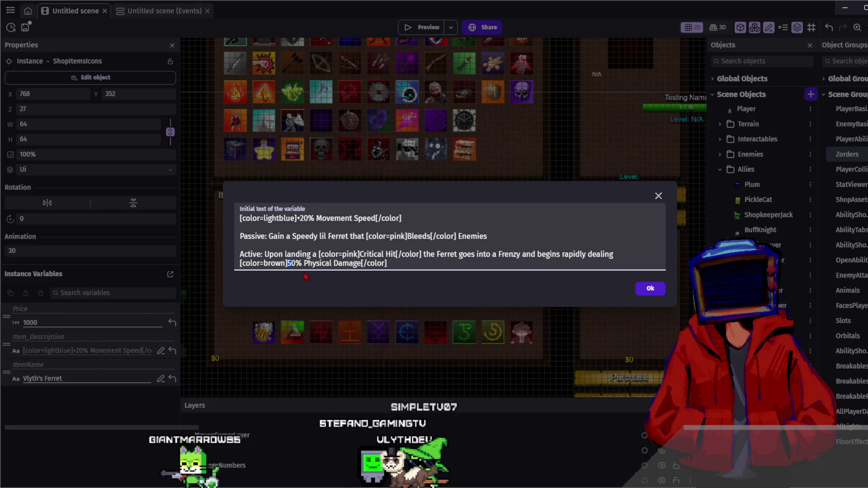
text(2)
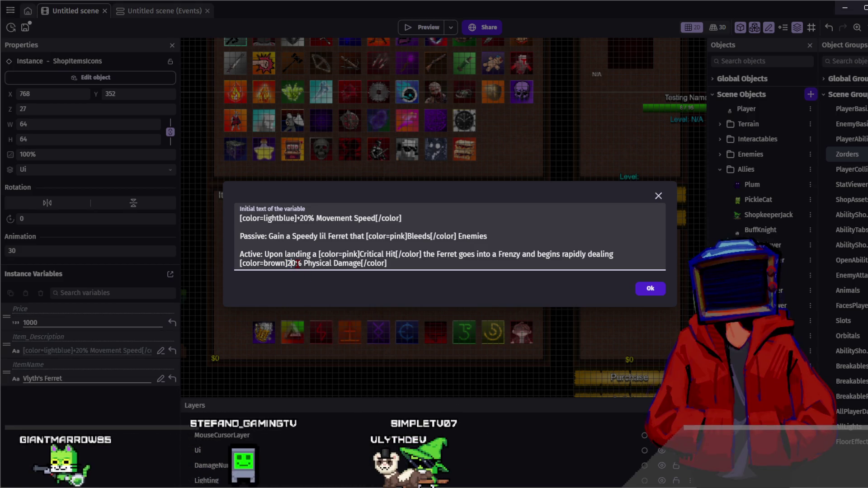
key(BackSpace)
key(Delete)
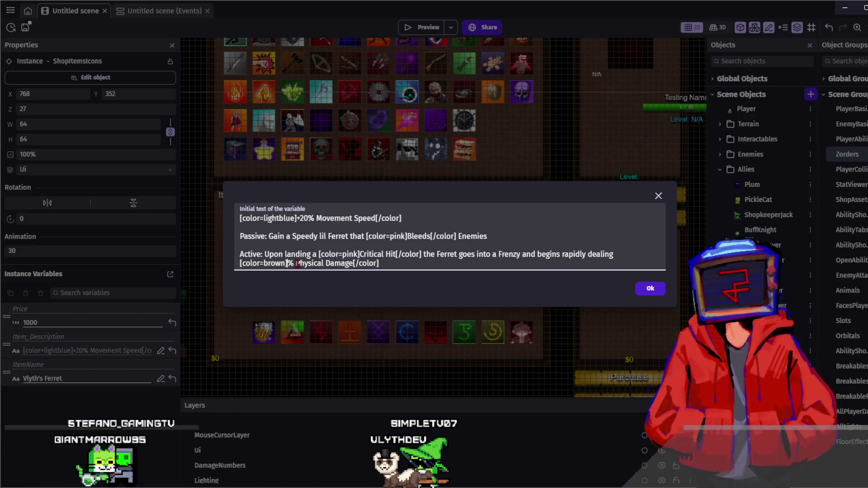
text(35)
text(5)
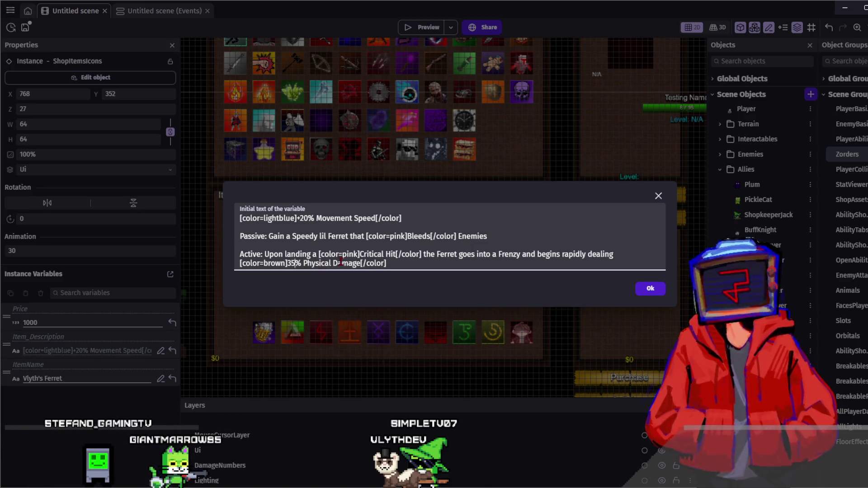
click(437, 262)
text(to nearby enemies)
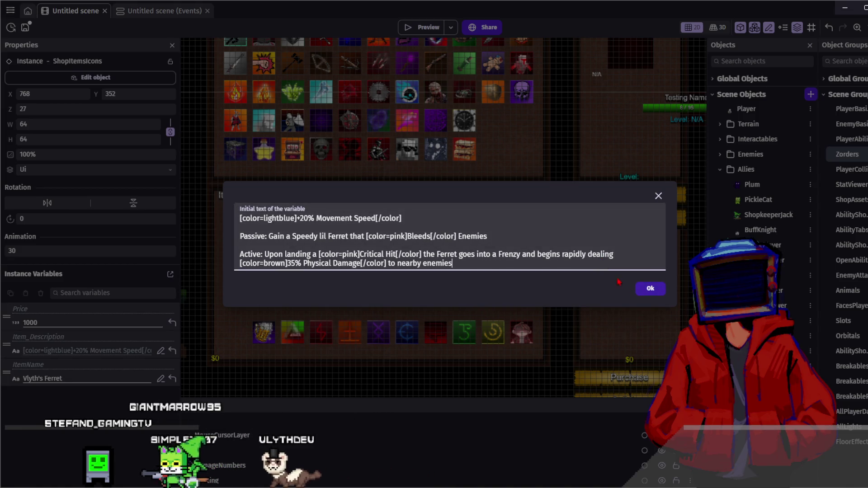
click(646, 289)
click(158, 10)
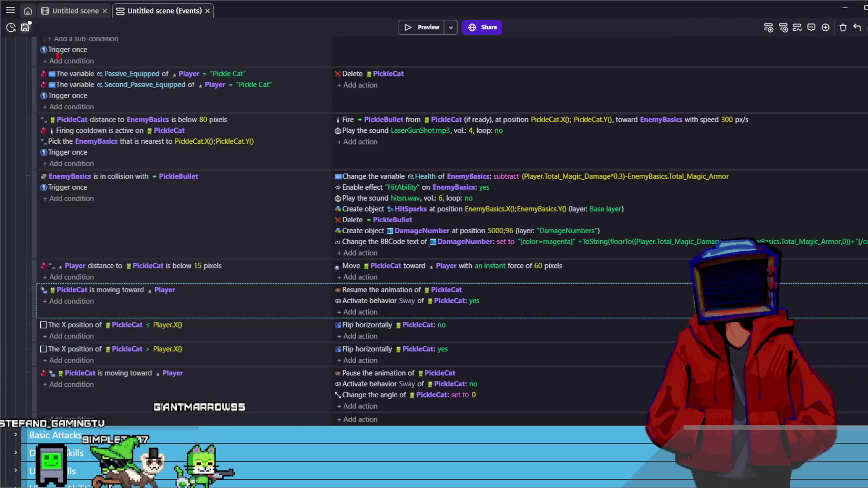
Save the project, collapse the Player group, and expand the Shop event group.
key(ctrl+s)
scroll(253, 269, up, 20)
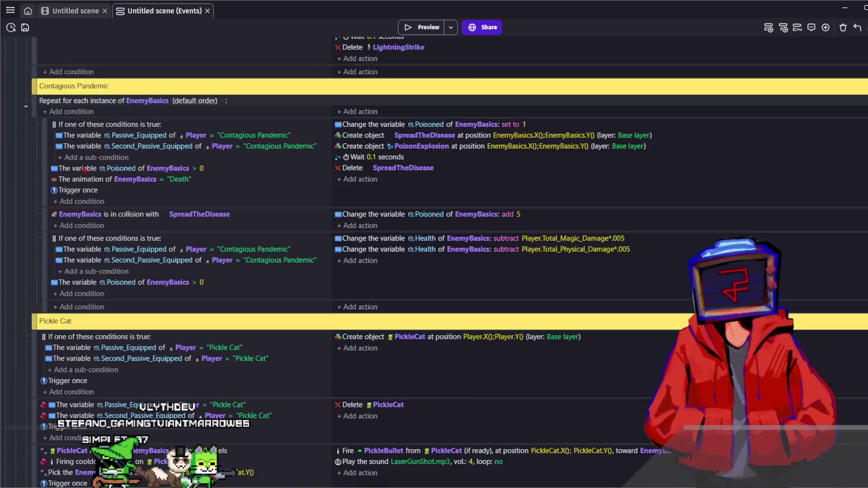
scroll(38, 128, up, 10)
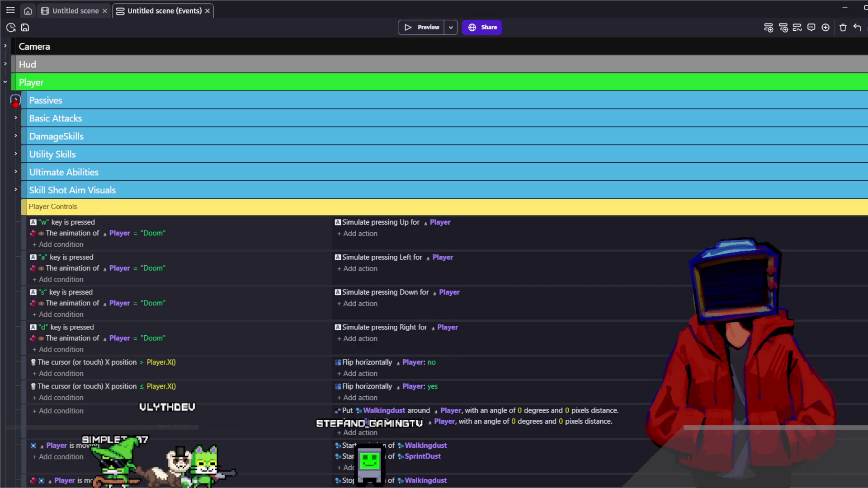
click(5, 83)
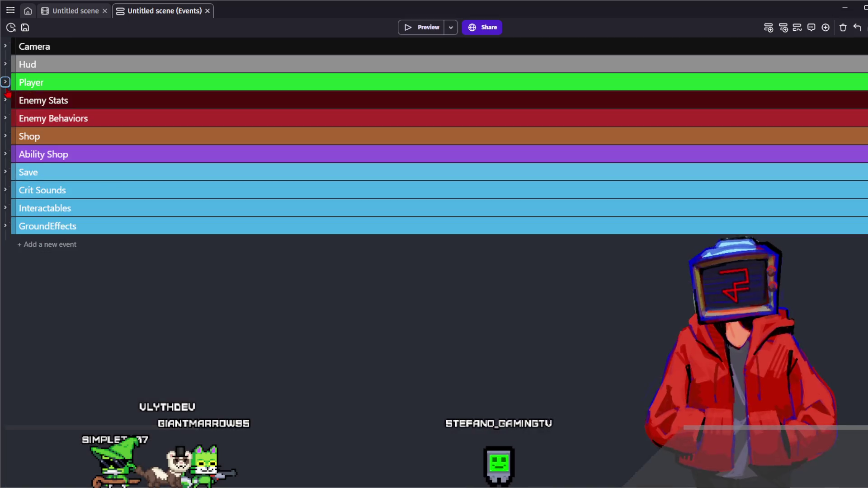
click(5, 118)
click(5, 118)
click(5, 101)
click(5, 100)
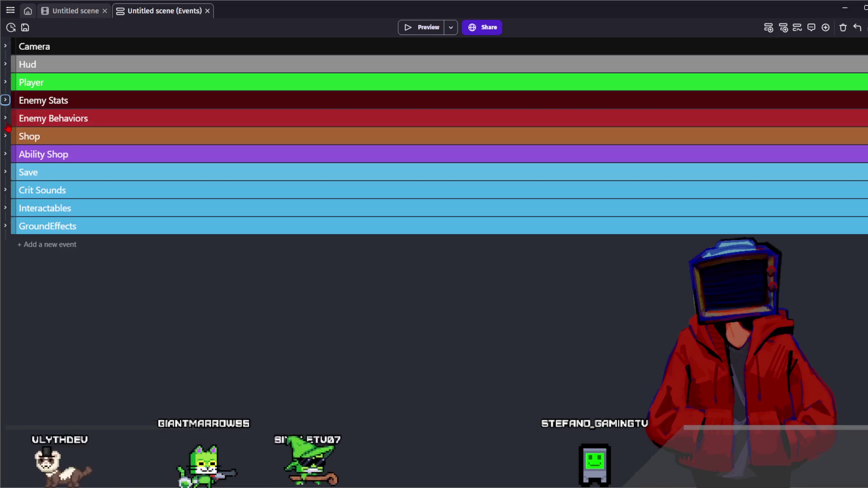
click(5, 137)
Scroll down to the Vlyth's Ferret events and add an empty event after 'Ferret is stopped'.
scroll(47, 171, down, 20)
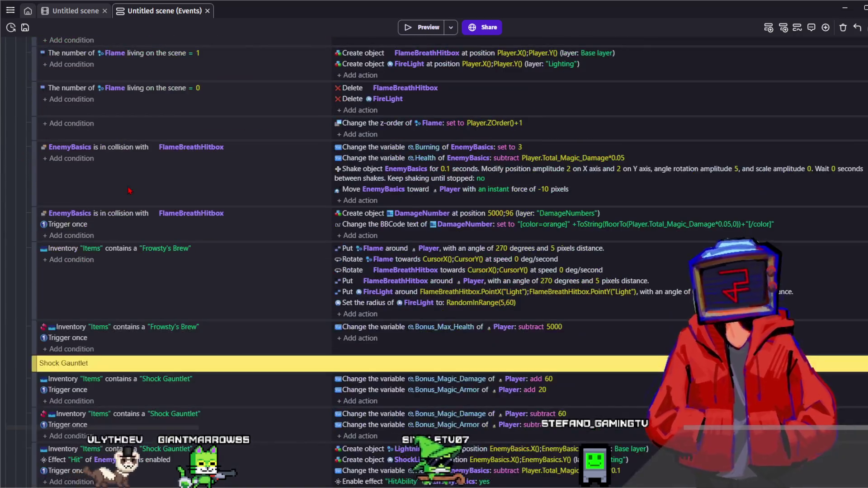
scroll(134, 181, up, 15)
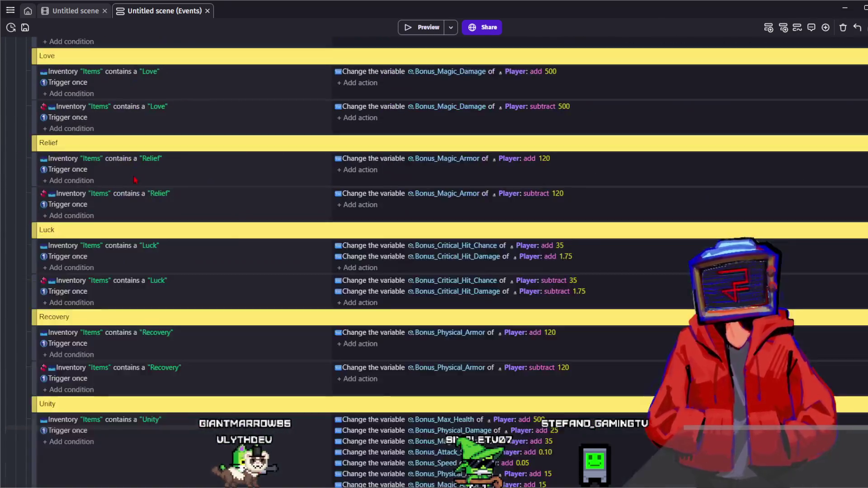
scroll(134, 180, down, 8)
scroll(135, 179, down, 15)
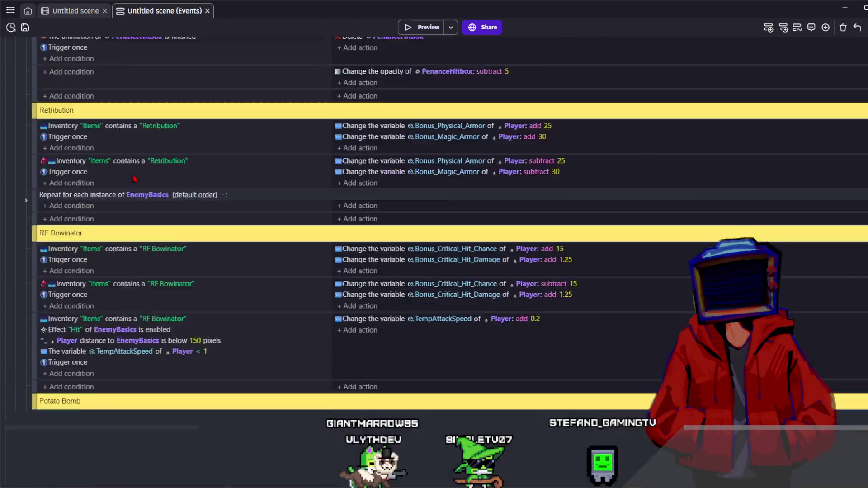
scroll(134, 177, down, 20)
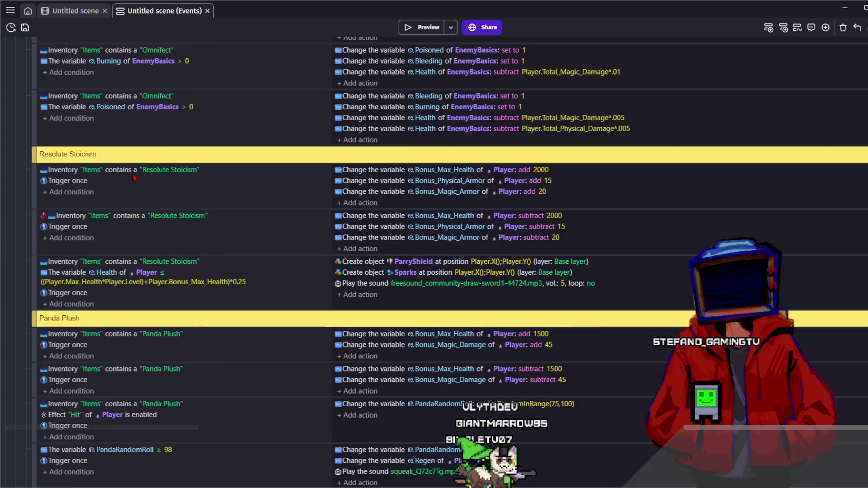
scroll(134, 177, up, 1)
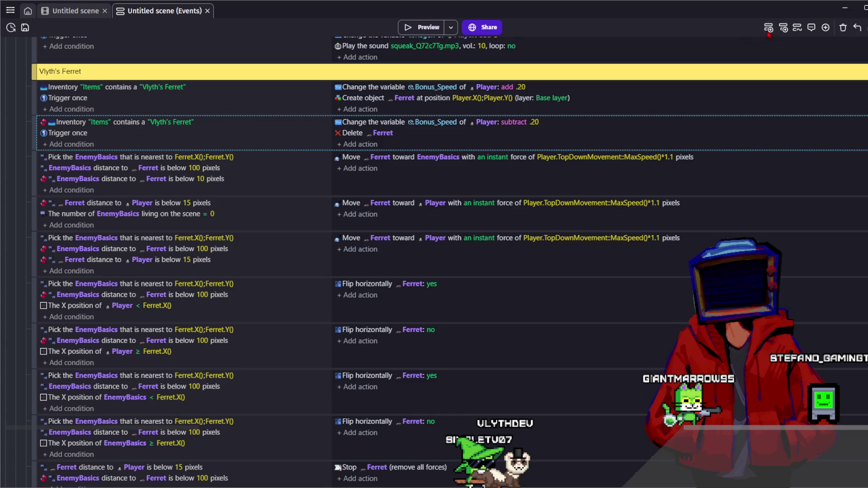
scroll(554, 90, down, 5)
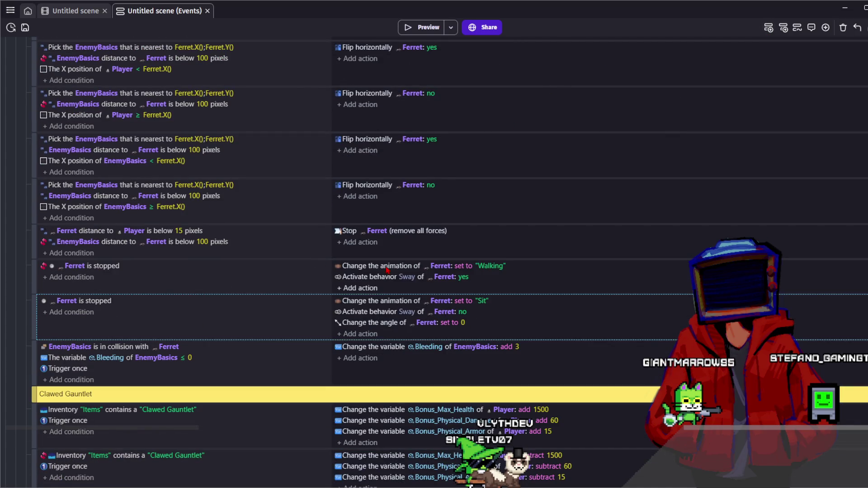
click(783, 28)
Add a new event with the condition: number of Critlight instances on the scene > 0.
click(783, 28)
scroll(136, 318, down, 2)
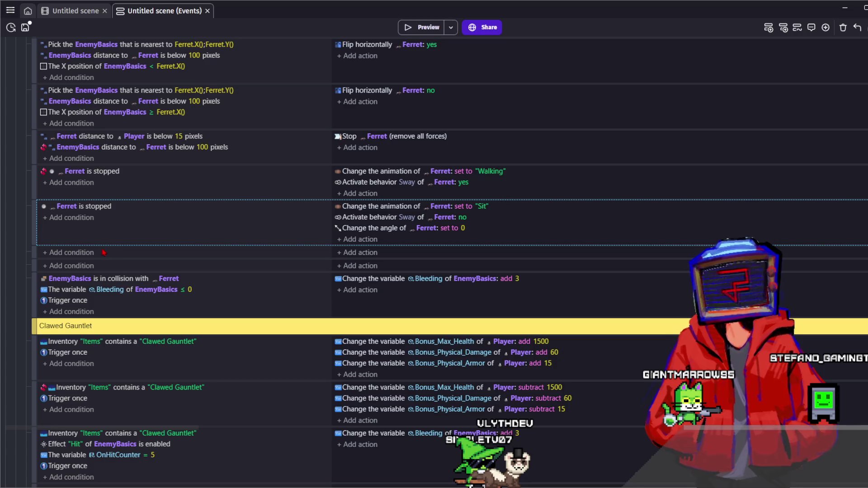
click(93, 252)
text(crit)
click(89, 114)
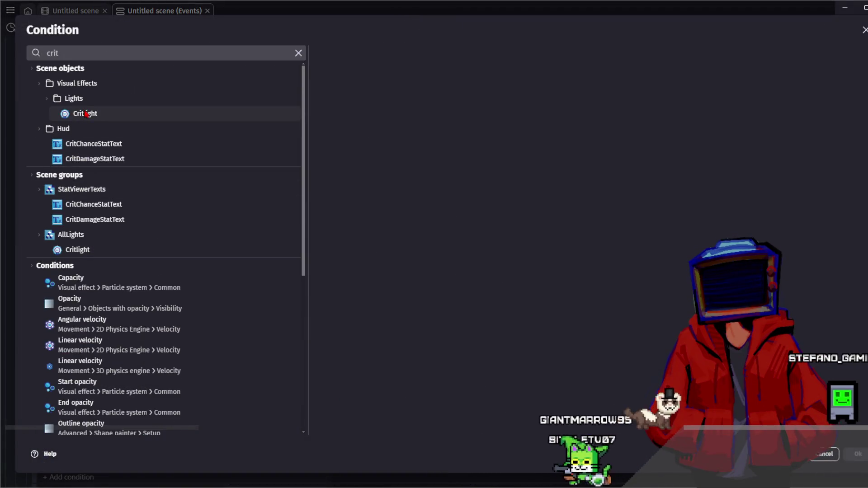
text(scene)
key(Return)
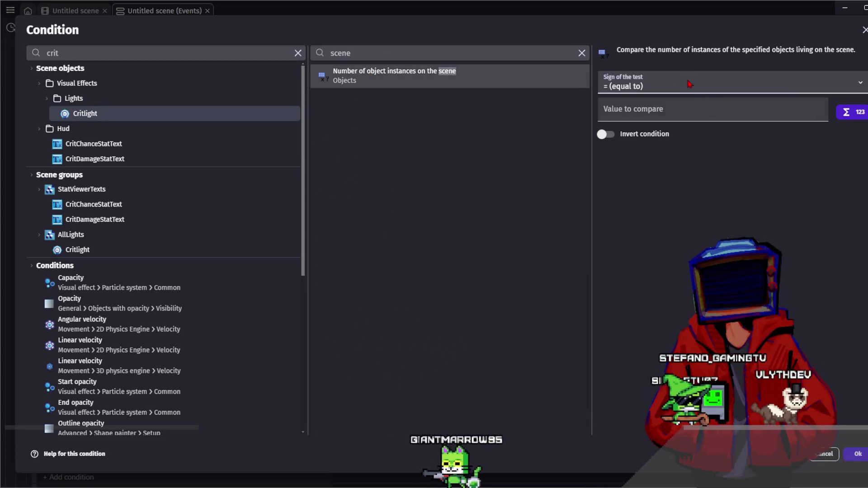
key(shift+period)
key(Tab)
text(0)
key(Return)
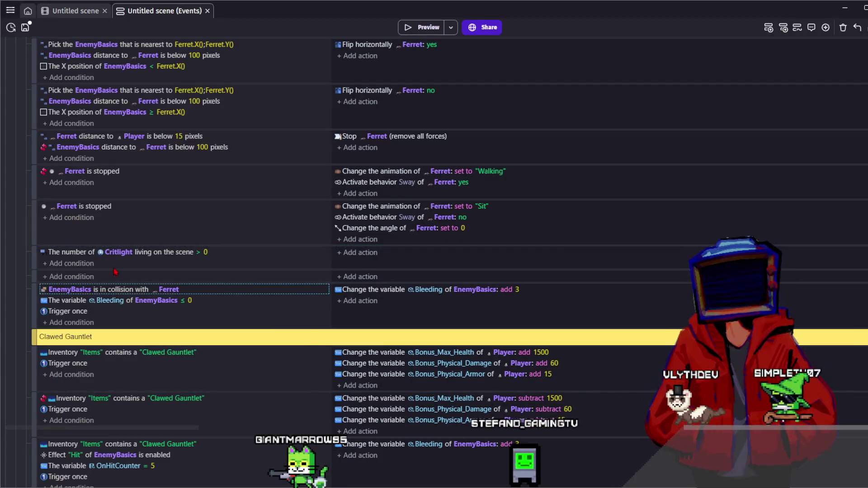
Add a 'Trigger once while true' condition to the Critlight event.
click(84, 266)
text(e)
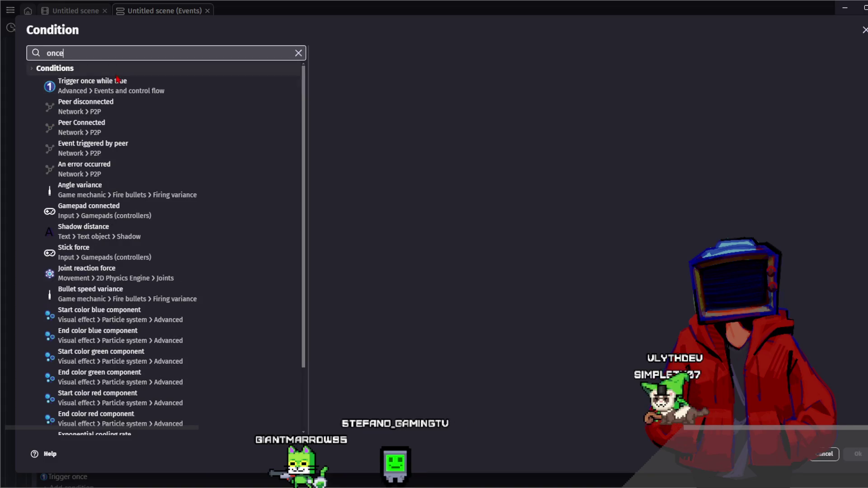
key(Return)
click(858, 453)
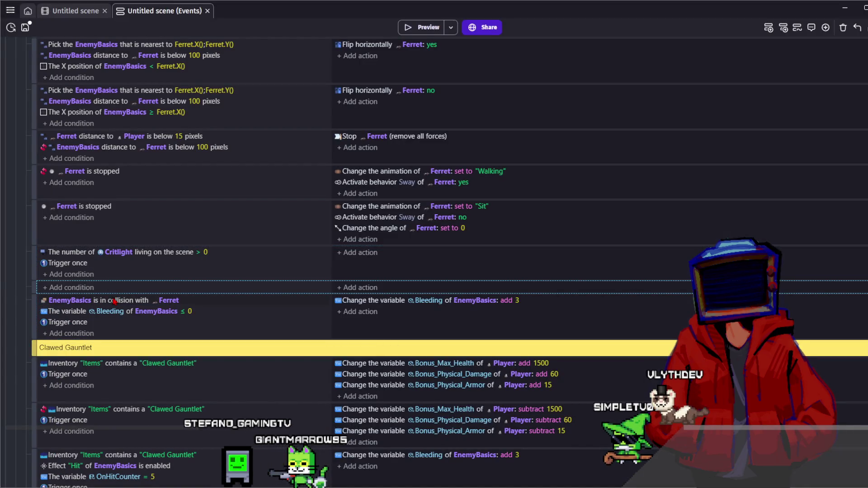
click(74, 12)
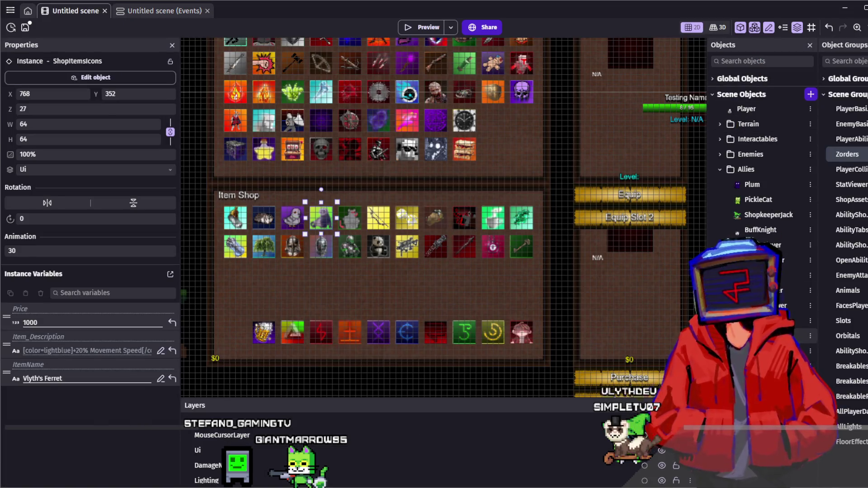
In the Ferret object's Variables, add a Number variable named RageMeter with value 0.
double_click(587, 137)
click(528, 54)
click(451, 267)
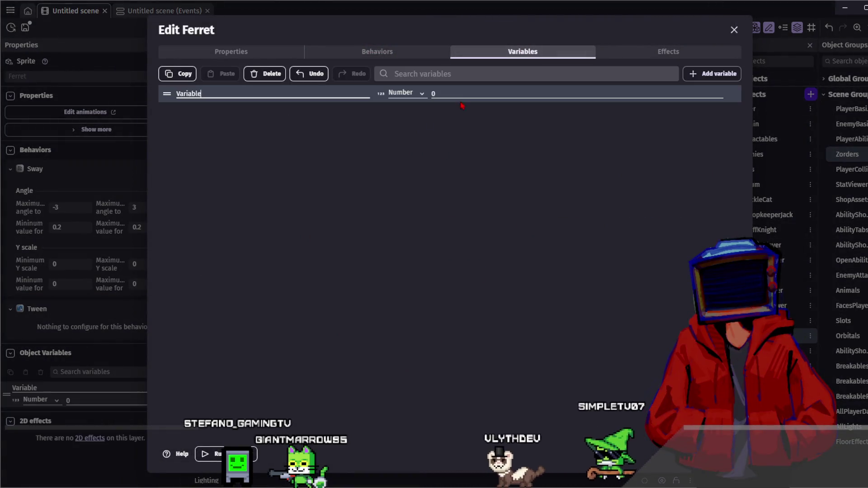
text(RageMeter)
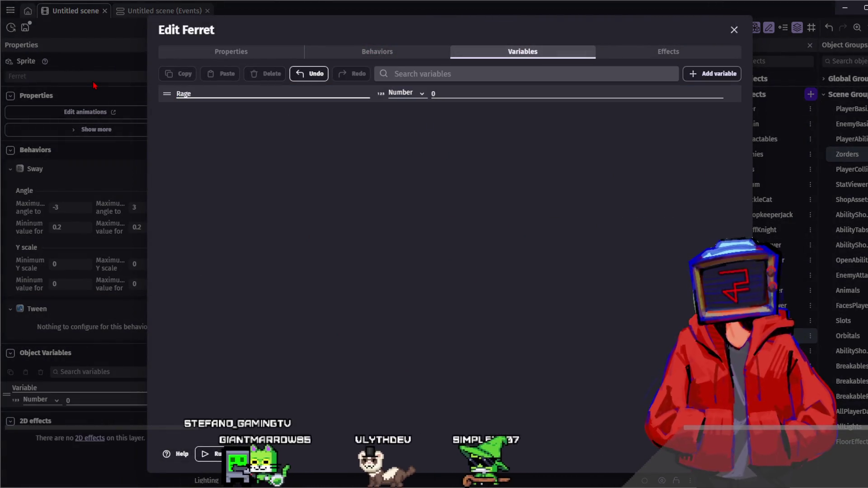
click(412, 98)
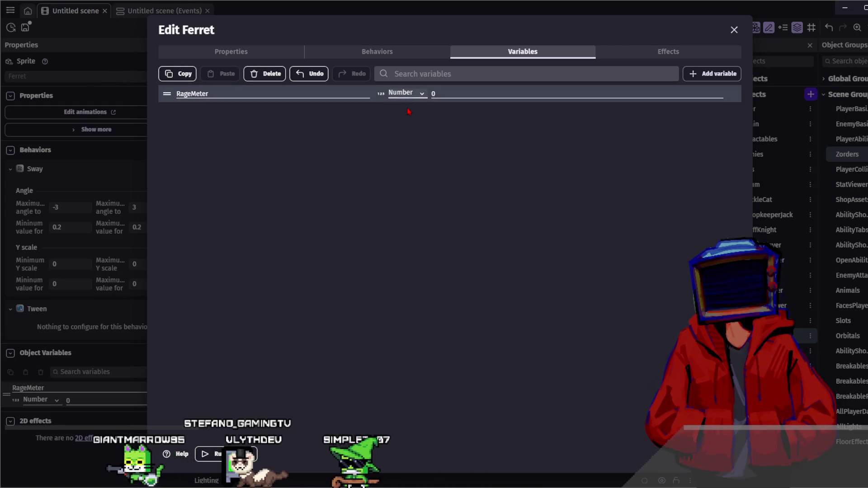
key(Escape)
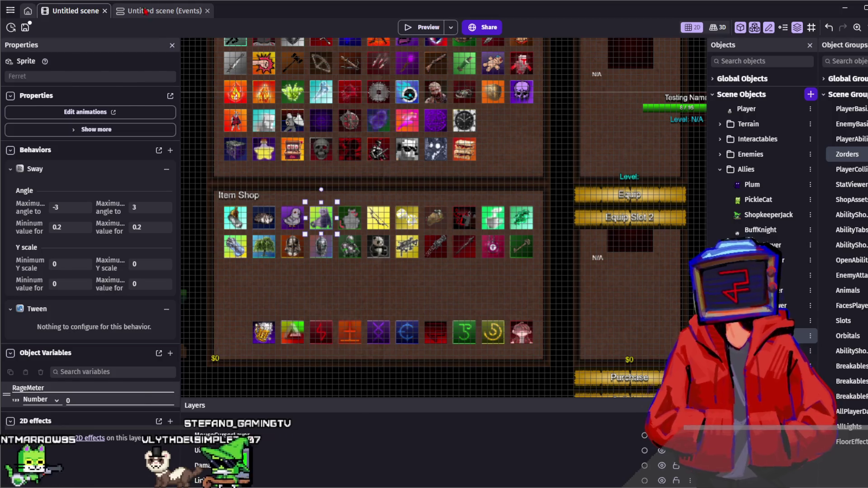
Make the empty event subtract 1 from the Ferret's RageMeter object variable.
click(163, 11)
click(345, 288)
text(ferr)
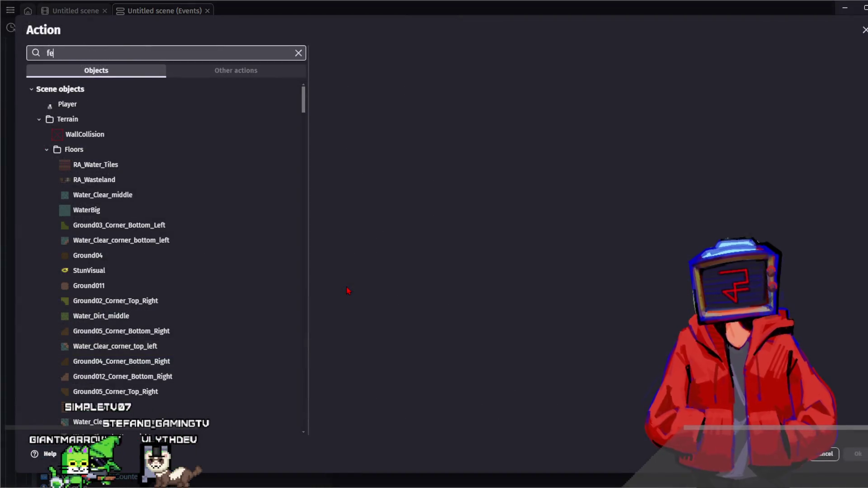
click(113, 100)
text(var)
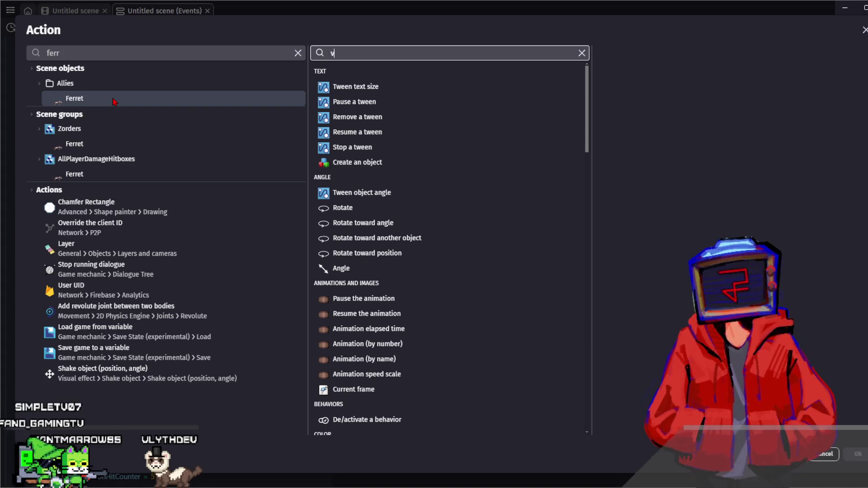
click(452, 75)
click(683, 103)
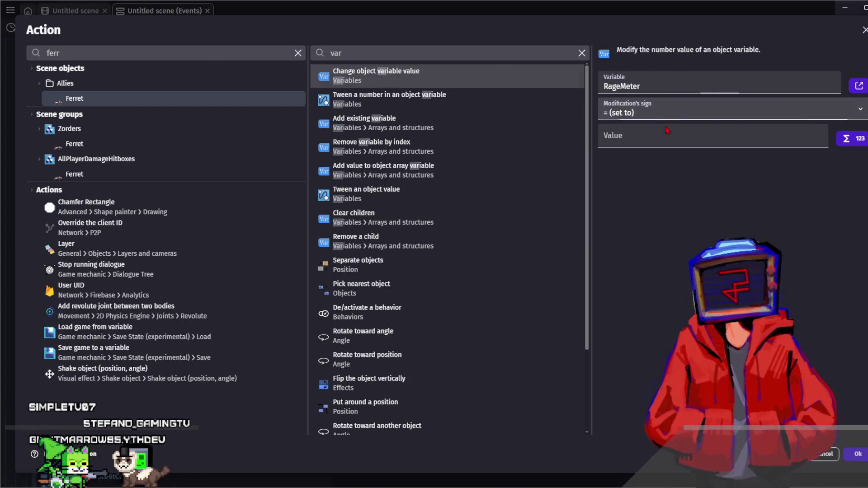
key(Down)
key(Tab)
text(1)
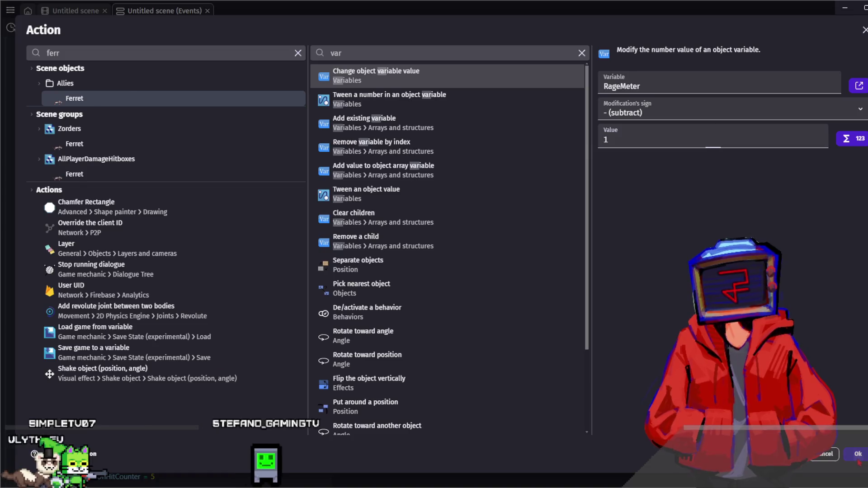
click(859, 461)
Make the Critlight event set the Ferret's RageMeter to 100, and add a new empty event below.
click(356, 256)
text(fe)
click(157, 103)
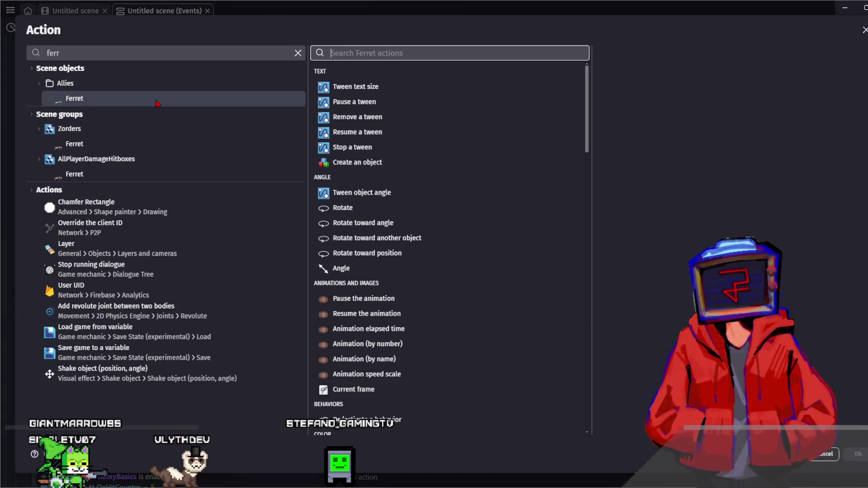
text(var)
click(474, 77)
click(630, 101)
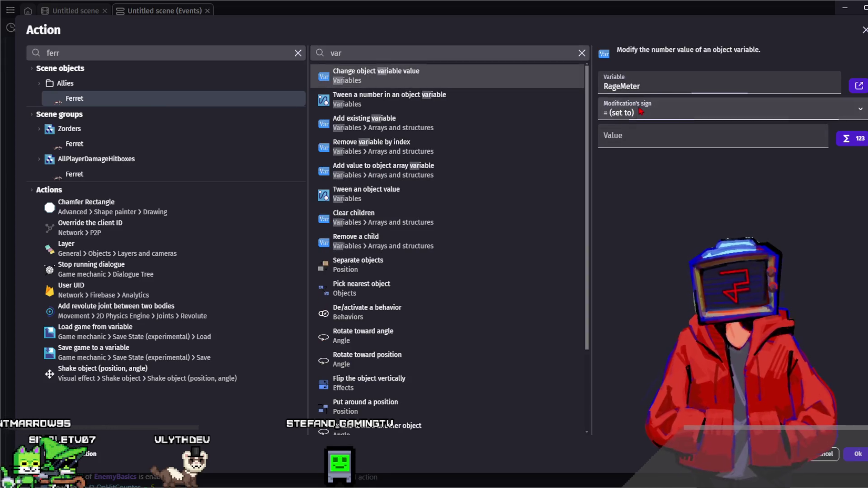
click(622, 135)
click(848, 448)
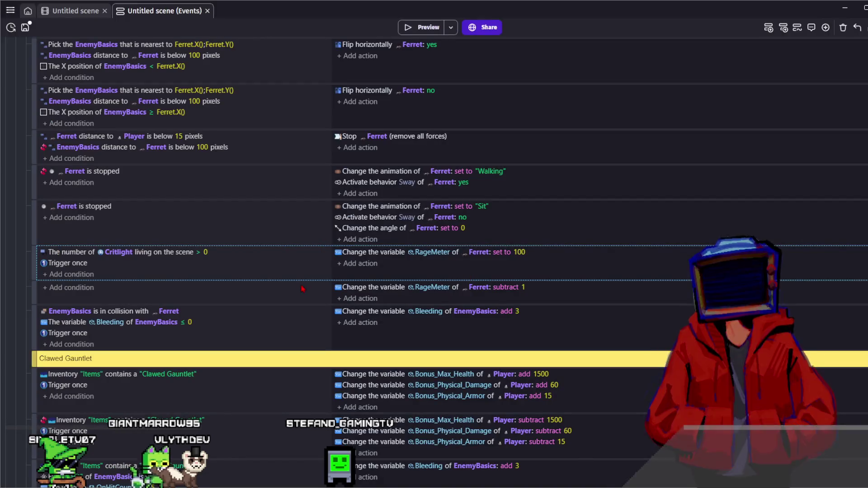
key(shift+a)
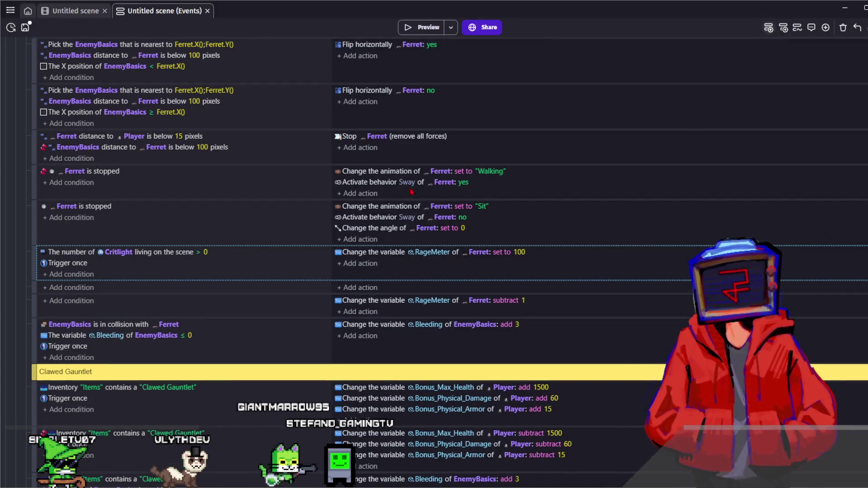
Add a condition requiring the Ferret's RageMeter variable to be greater than 0.
click(80, 289)
text(fwer)
key(BackSpace)
key(BackSpace)
key(BackSpace)
text(err)
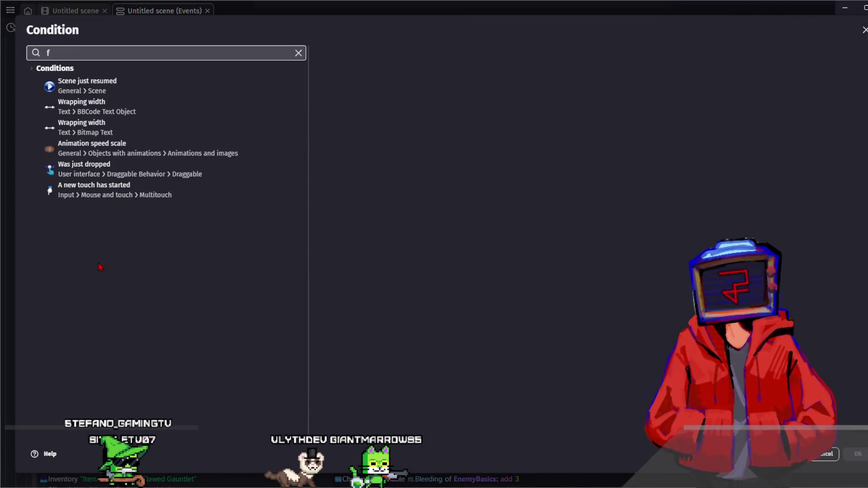
click(117, 100)
text(var)
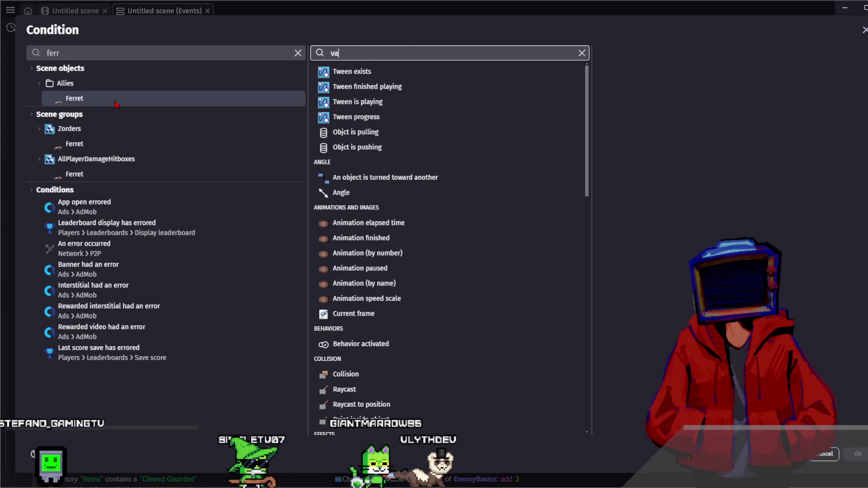
key(Return)
click(654, 102)
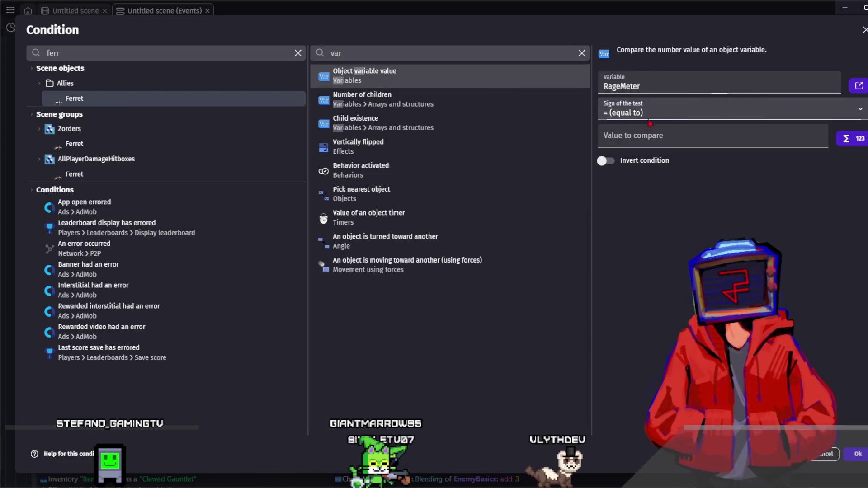
key(Tab)
key(greater)
key(Tab)
text(0)
key(Return)
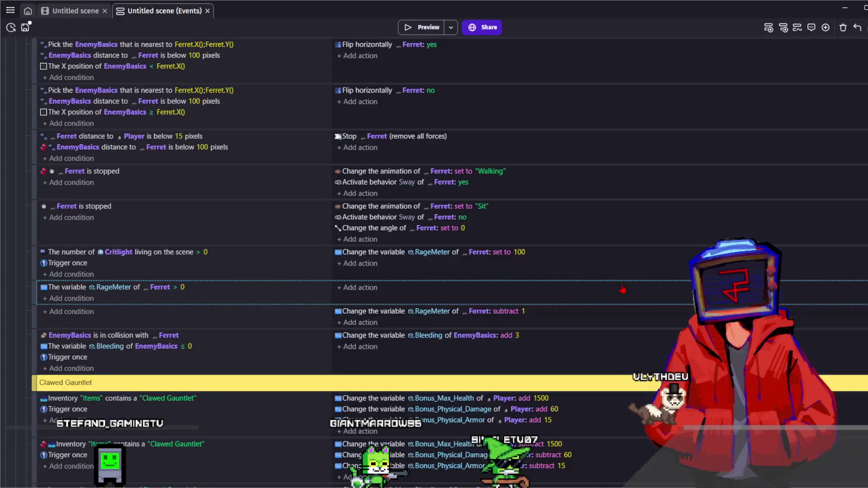
Add a condition requiring the Ferret's animation to be "Sit".
click(85, 299)
text(ferr)
click(85, 99)
text(anim)
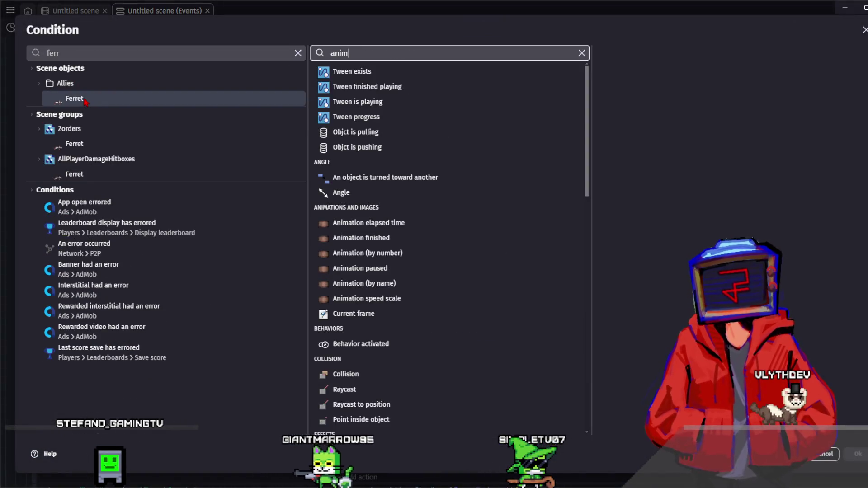
click(422, 168)
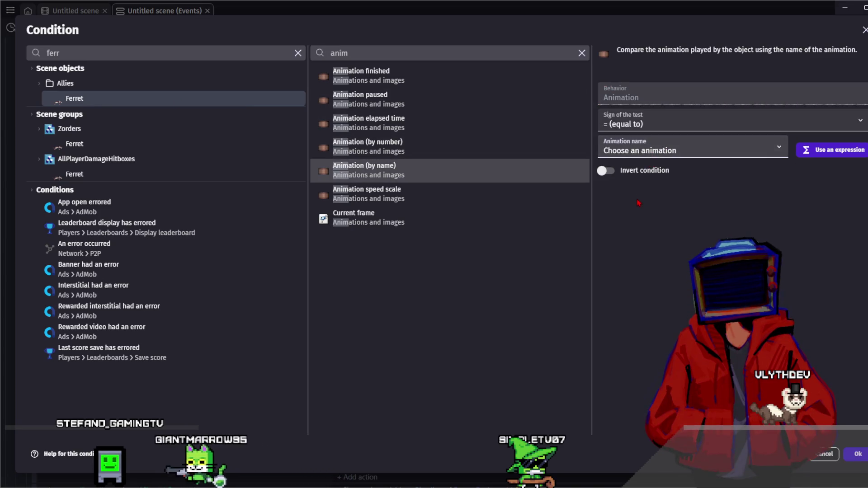
key(Return)
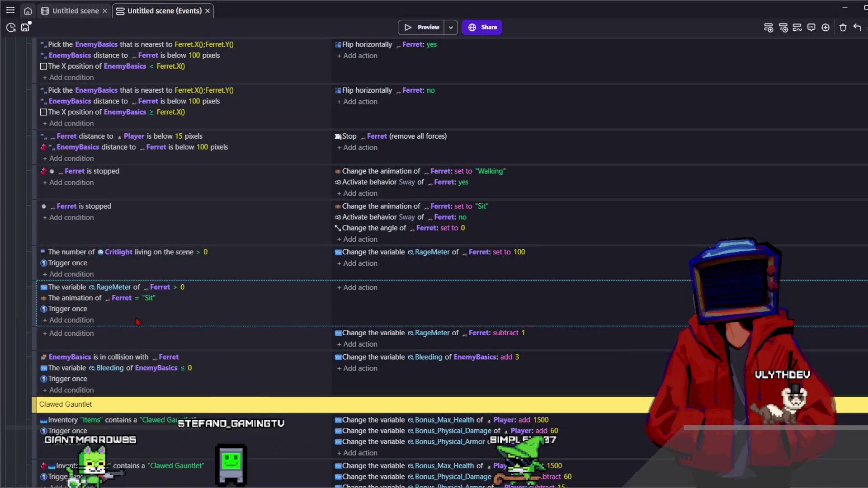
Add a Pick nearest object condition choosing EnemyBasics.
click(352, 288)
text(enemy)
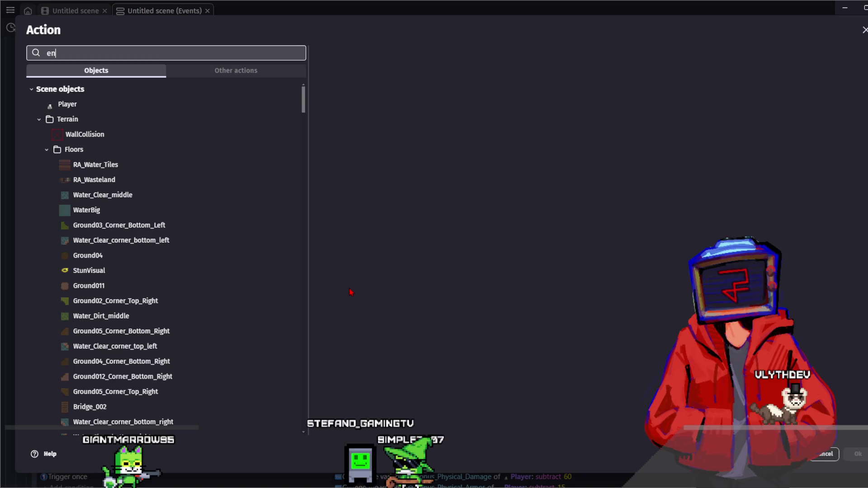
key(Escape)
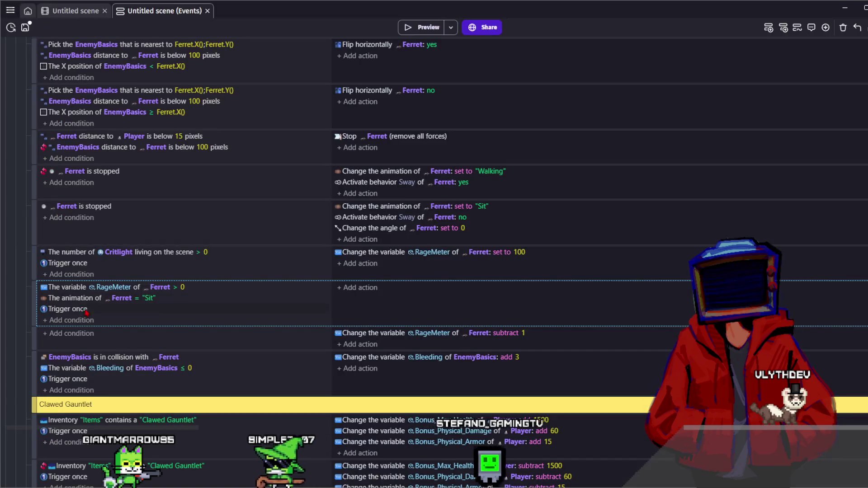
click(100, 427)
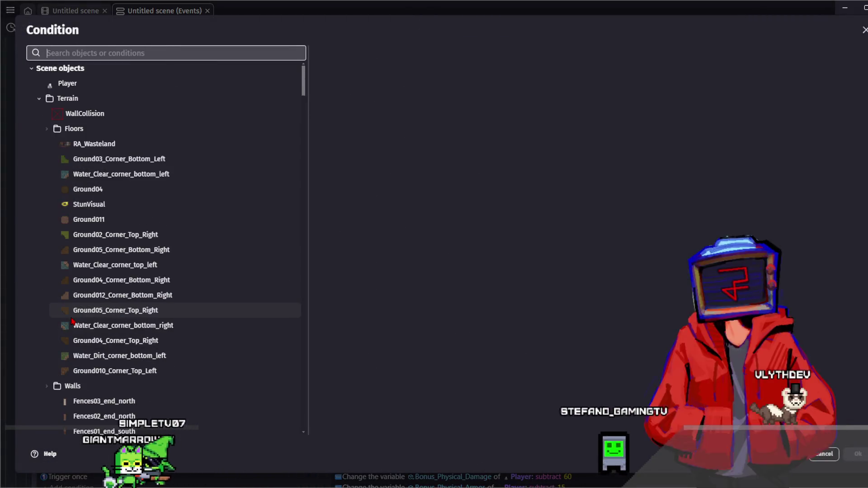
text(near)
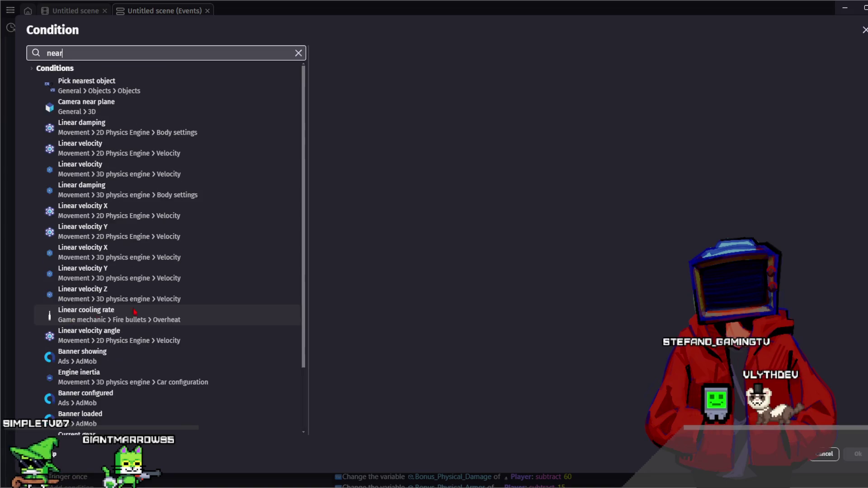
click(279, 94)
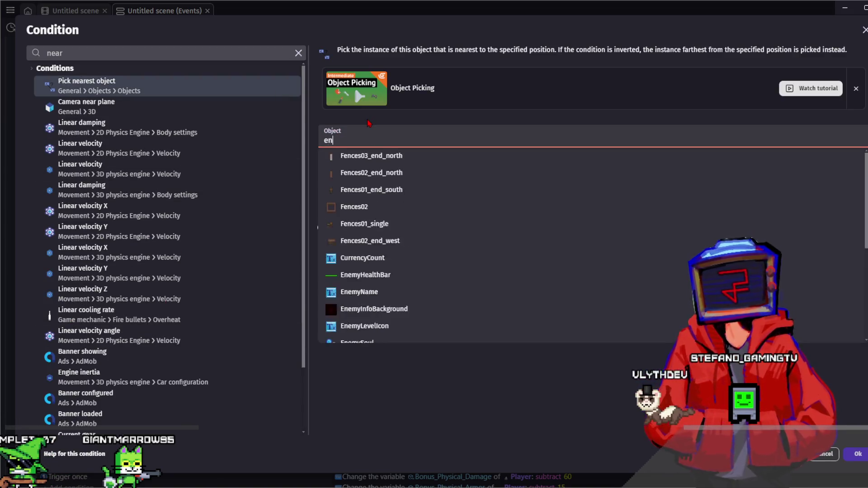
text(emy)
click(371, 248)
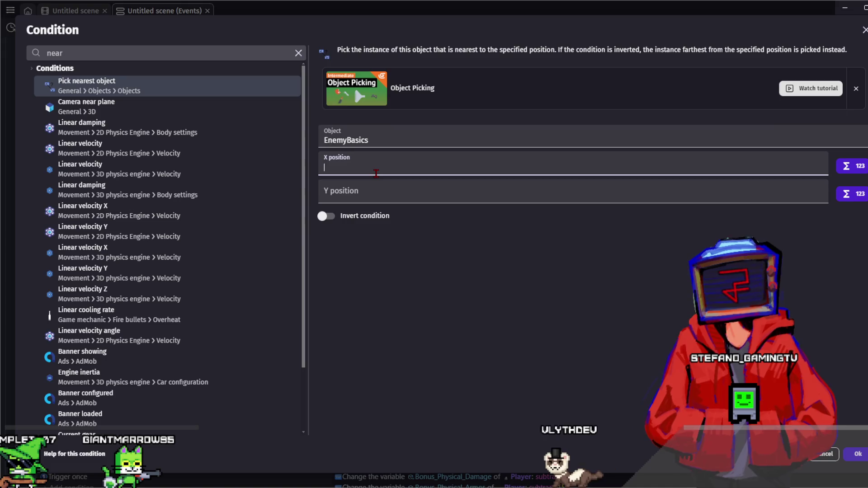
Set the pick-nearest position to Ferret.X() and Ferret.Y(), and confirm the condition.
text(Ferret.X)
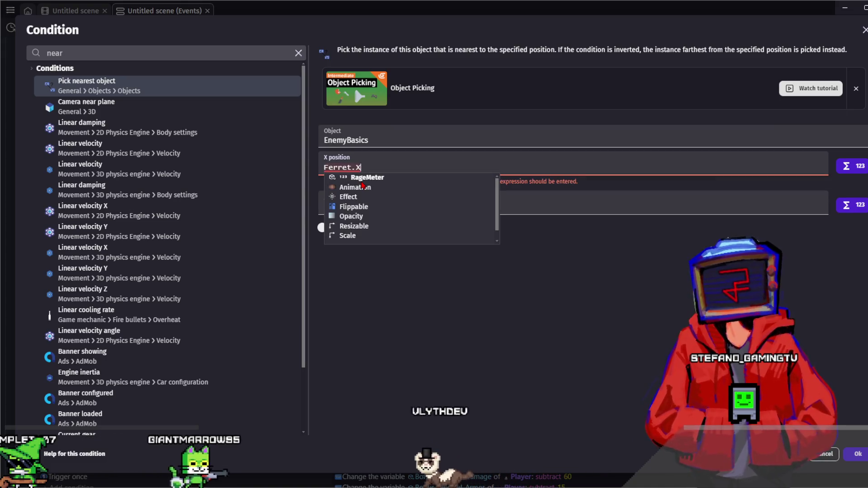
click(360, 181)
key(ctrl+a)
key(ctrl+c)
click(357, 194)
key(ctrl+v)
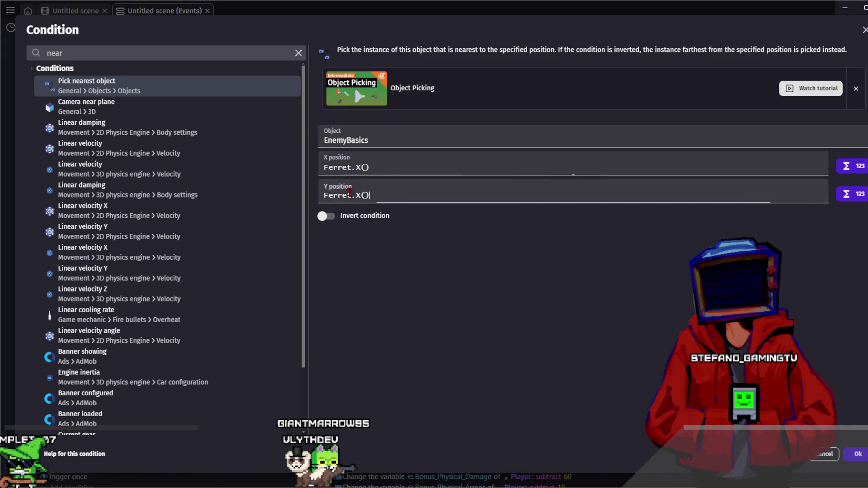
double_click(357, 195)
text(Y)
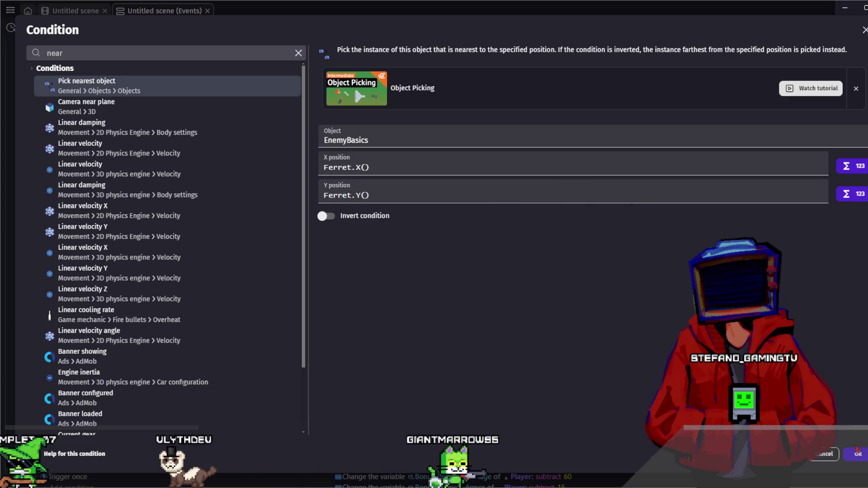
click(849, 452)
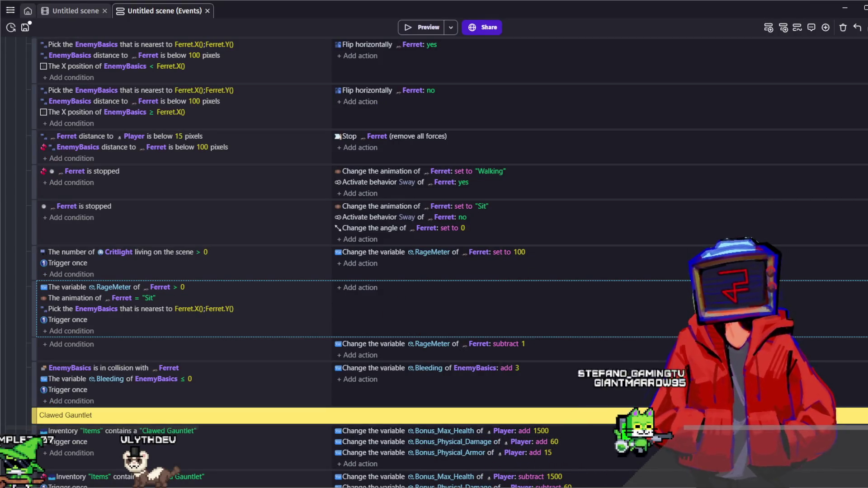
Under Player > Basic Attacks, select Quick Strike's CritRoller < 100 damage actions through HitSparks, then collapse Basic Attacks.
scroll(434, 262, up, 15)
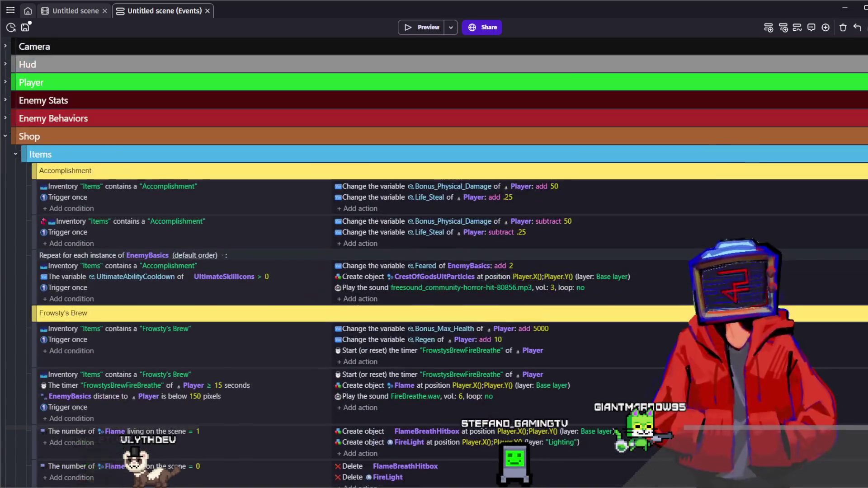
click(6, 83)
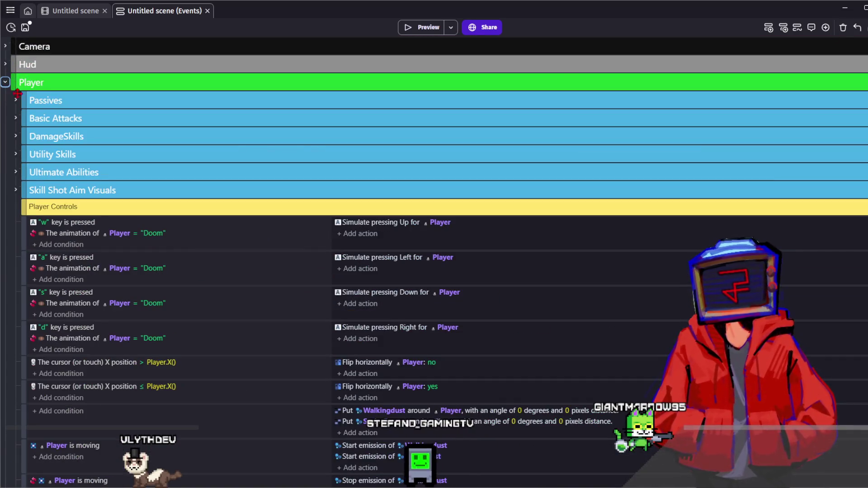
click(16, 118)
scroll(106, 161, down, 10)
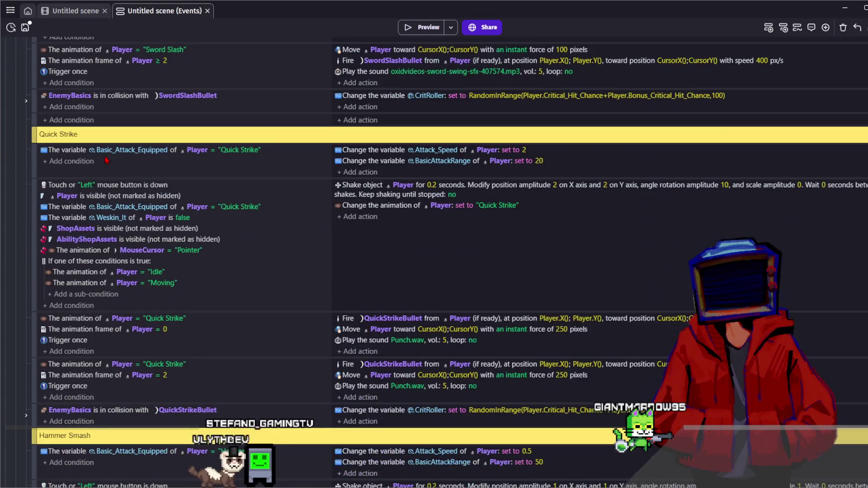
scroll(106, 160, down, 5)
click(26, 229)
scroll(347, 230, down, 1)
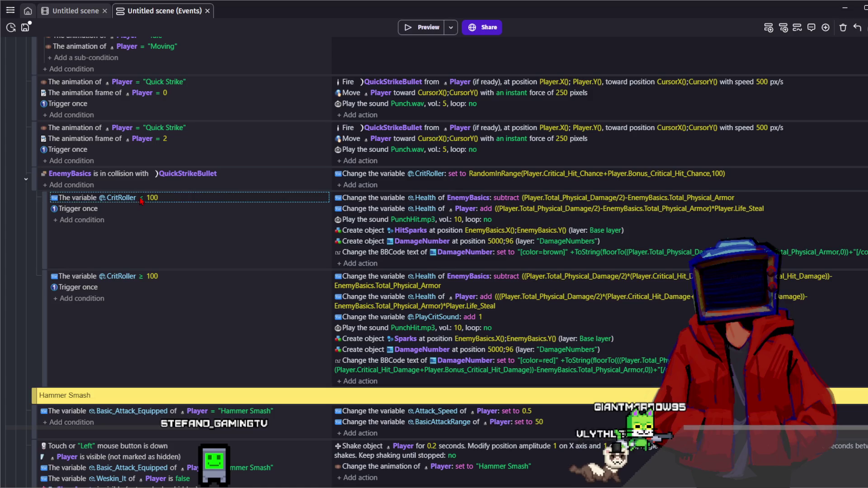
click(364, 199)
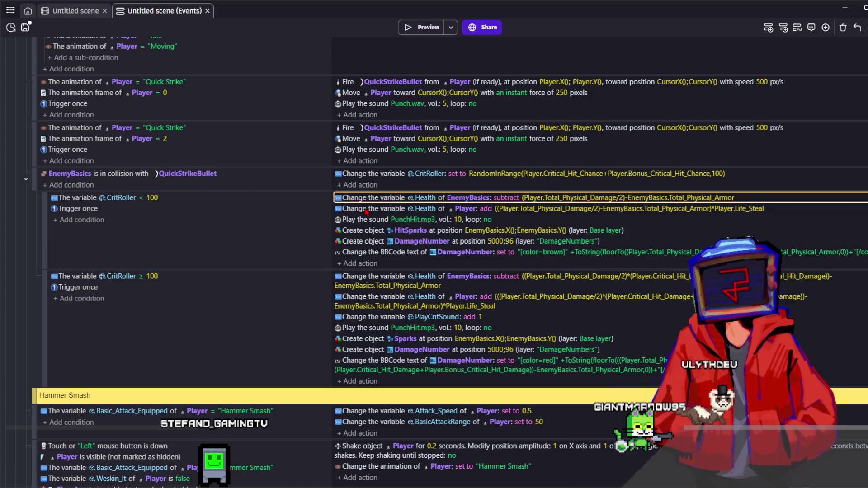
shift+click(362, 231)
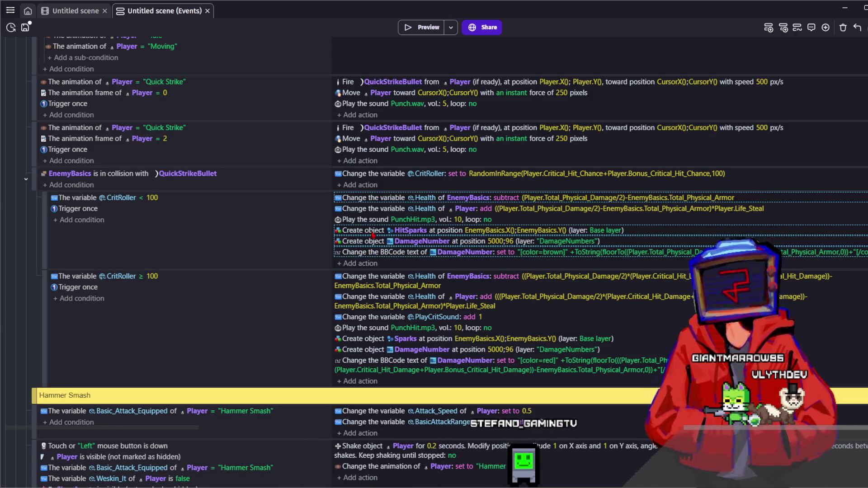
scroll(23, 198, up, 20)
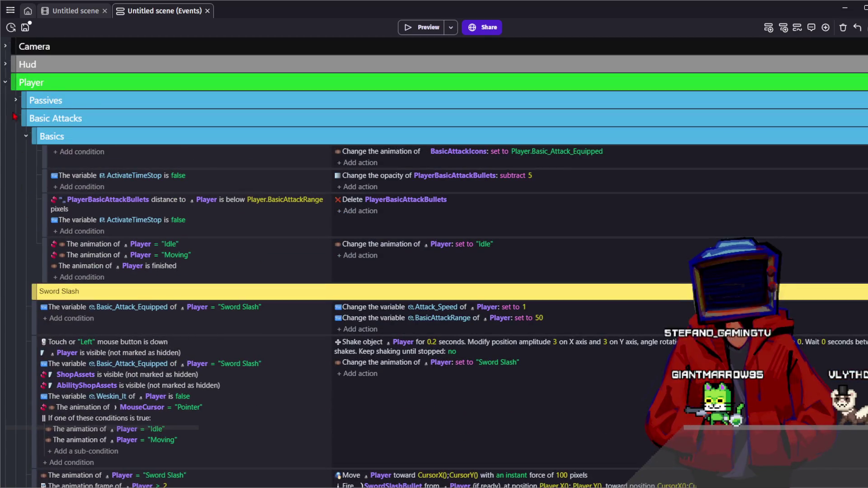
click(15, 118)
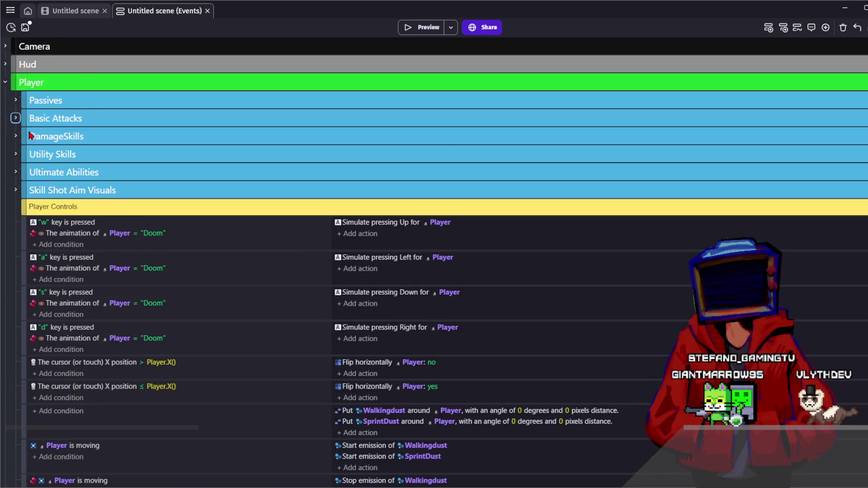
Collapse the Player group and scroll down to Vlyth's Ferret RageMeter events.
scroll(154, 169, down, 10)
scroll(120, 170, up, 7)
scroll(120, 170, up, 3)
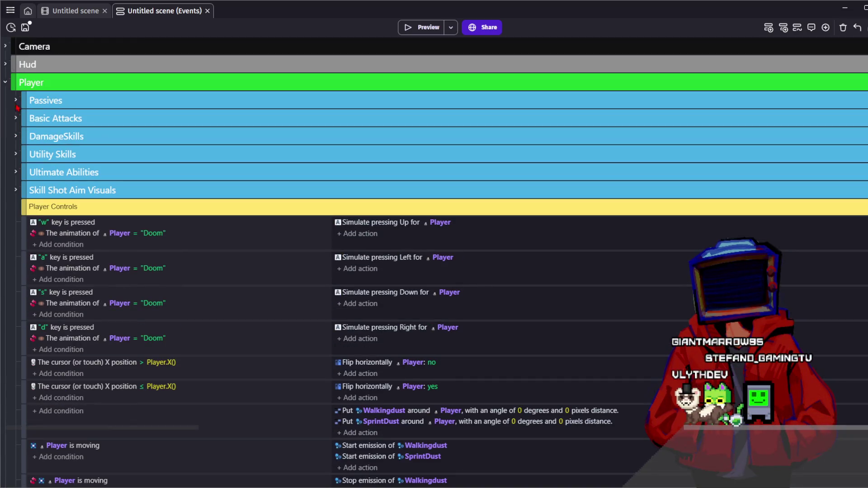
click(5, 83)
scroll(401, 163, down, 20)
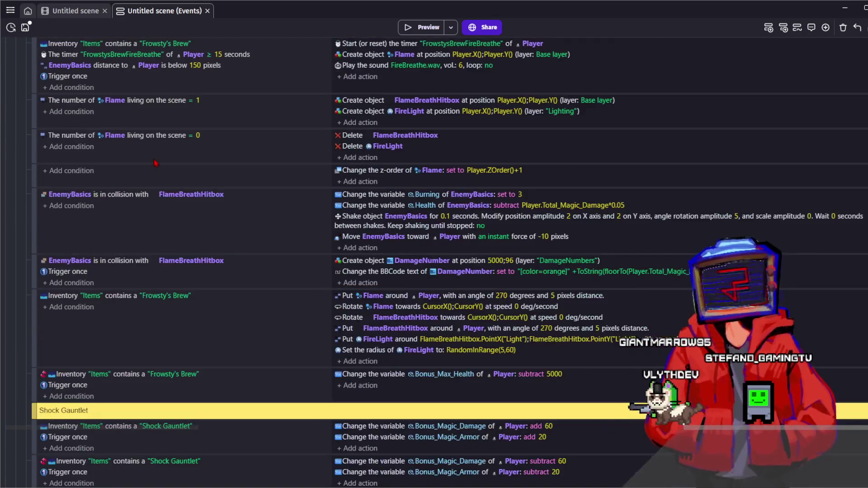
scroll(401, 163, down, 20)
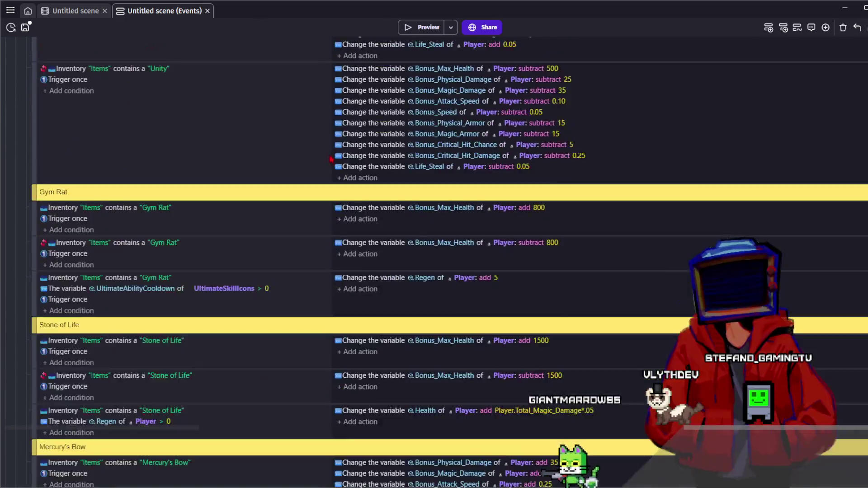
scroll(328, 164, down, 20)
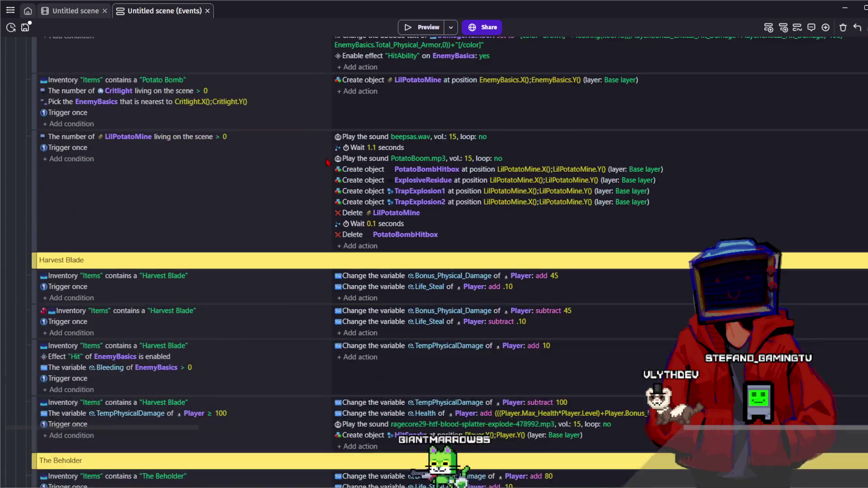
scroll(326, 162, down, 20)
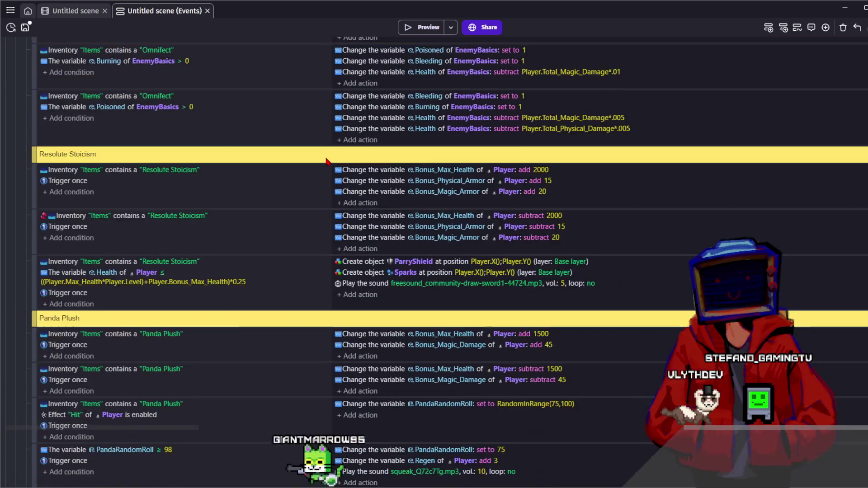
scroll(327, 162, down, 5)
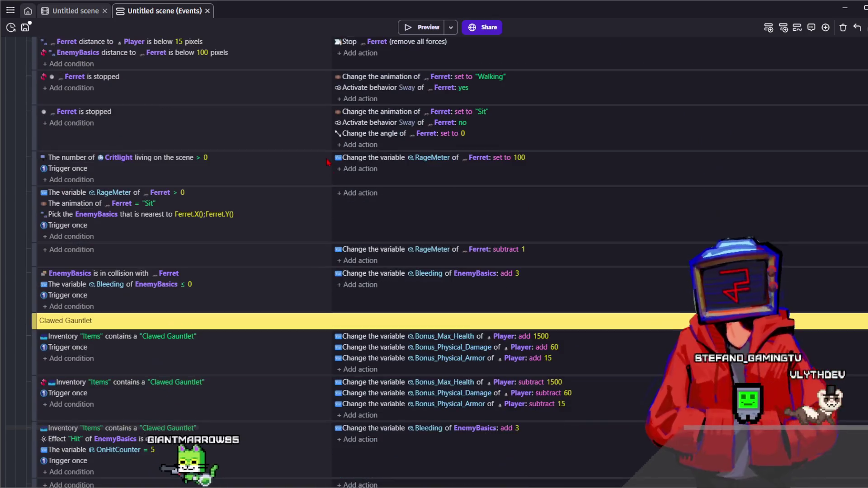
Paste the hit-damage actions into the rage event, move the PunchHit sound first, and launch a preview.
click(395, 193)
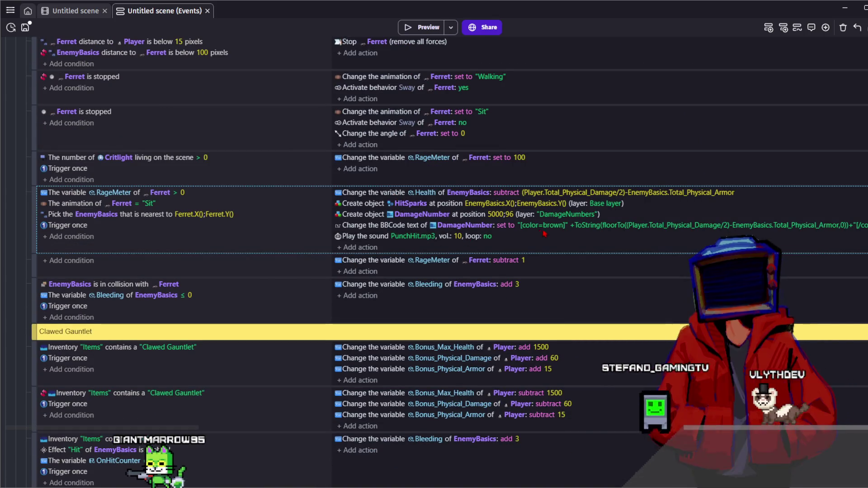
drag(359, 235, 384, 194)
double_click(383, 194)
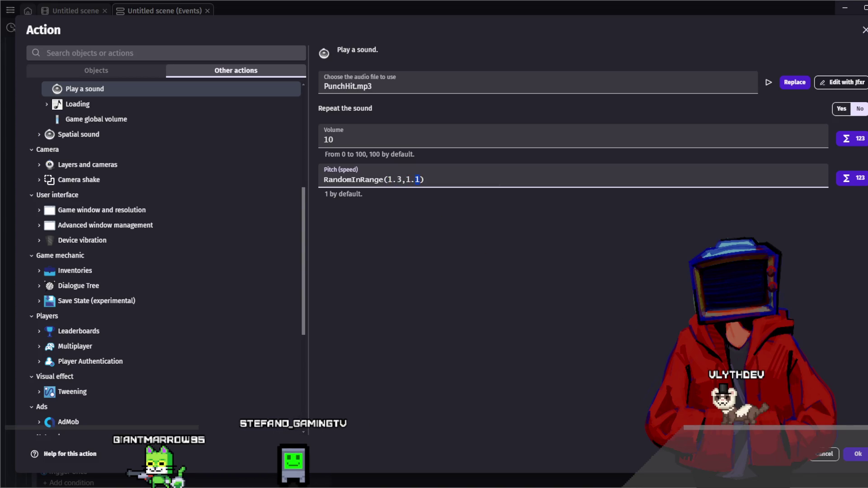
click(855, 453)
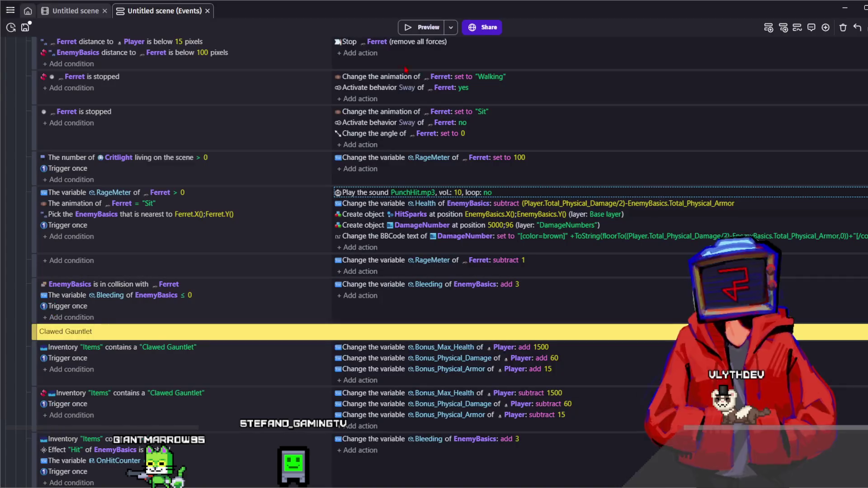
click(426, 32)
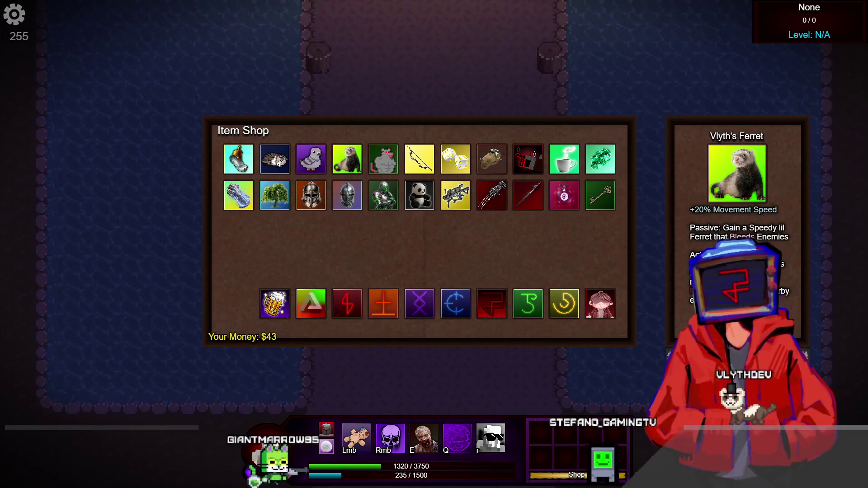
Buy Vlyth's Ferret in the Item Shop and switch the basic attack to the 200-range crossbow.
click(346, 158)
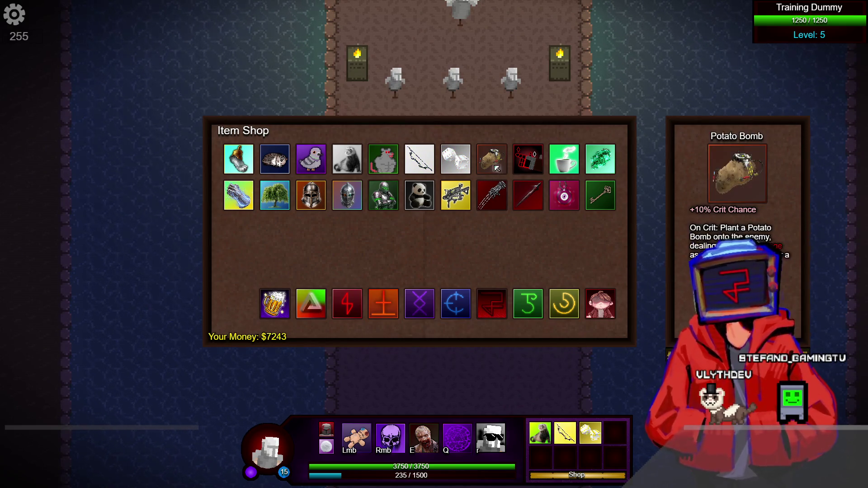
key(k)
key(c)
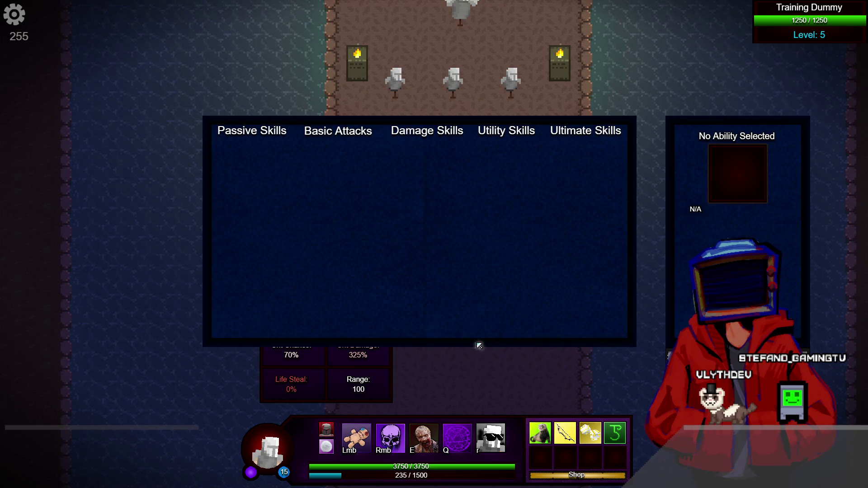
key(k)
key(b)
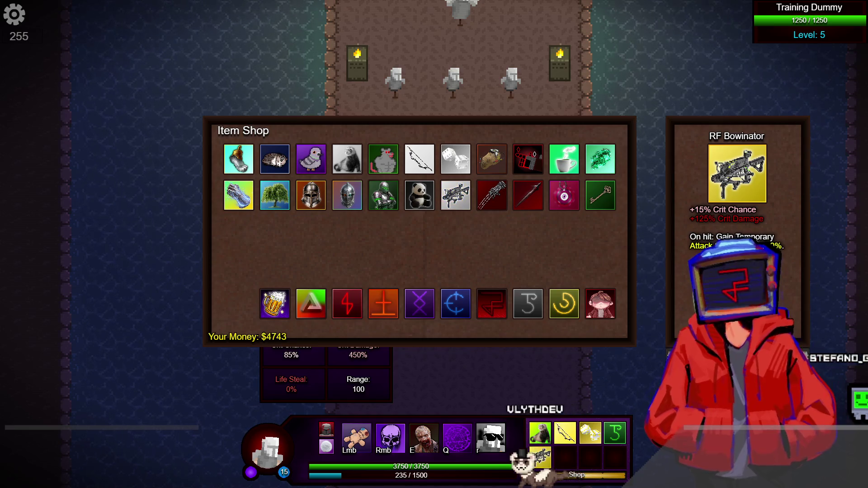
key(k)
key(k)
key(k)
click(311, 158)
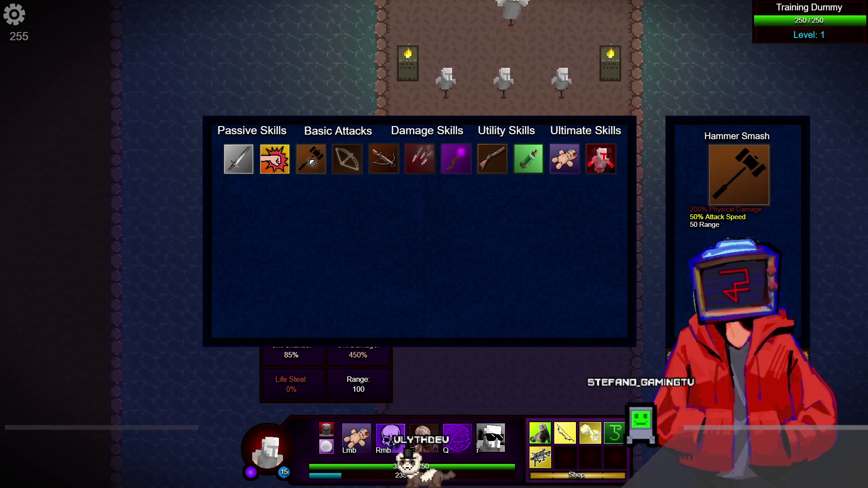
Move across the arena and attack the training dummies, equipping Death Snap along the way.
key(k)
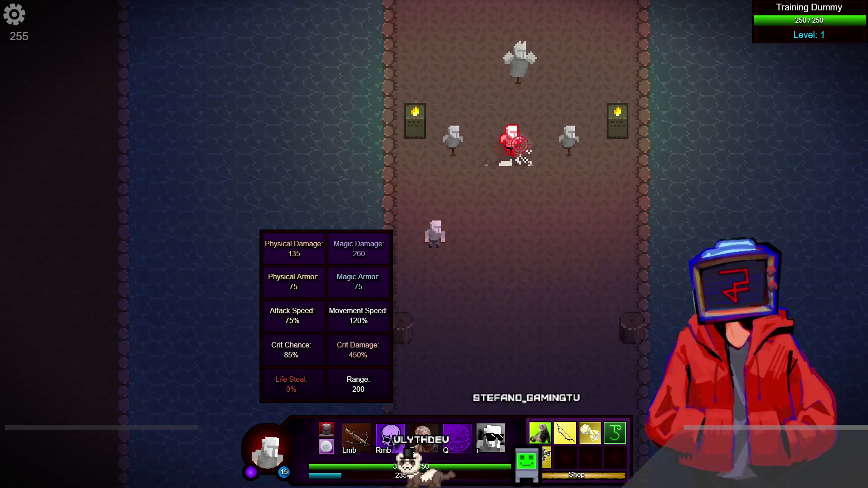
key(k)
key(k)
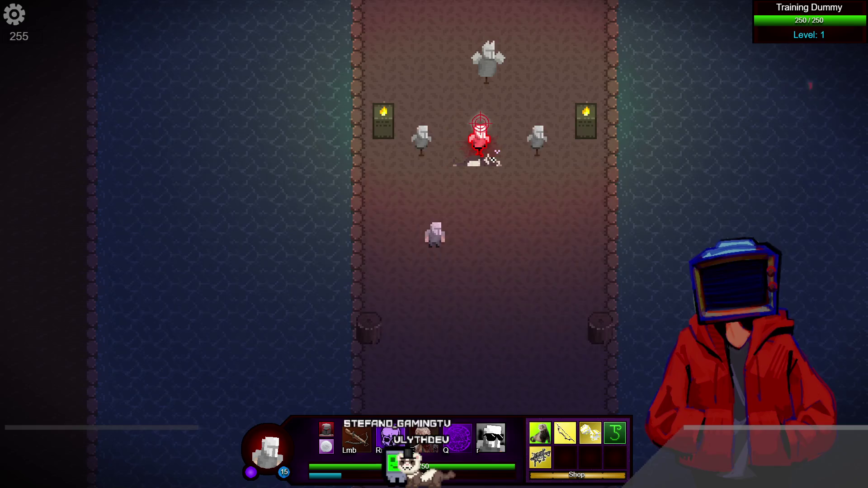
key(w)
key(a)
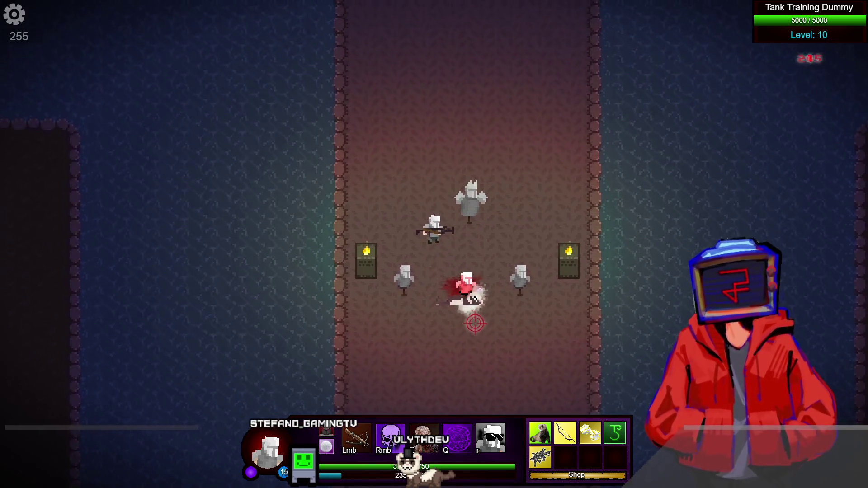
key(d)
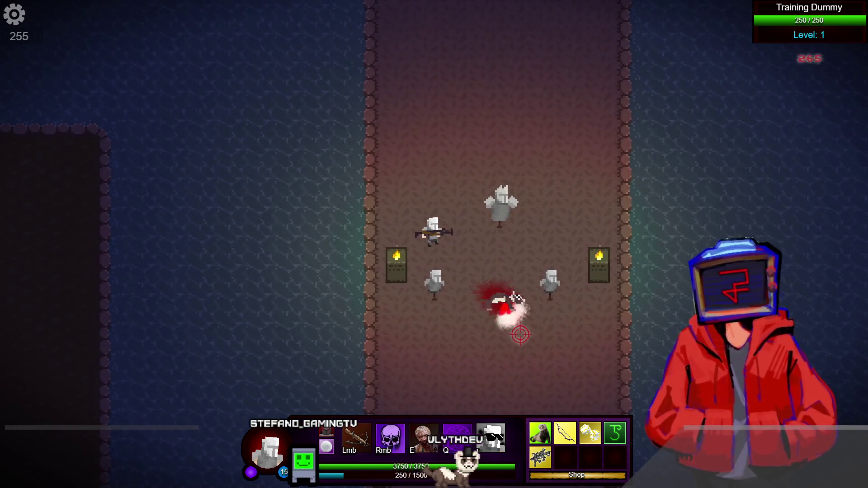
key(s)
key(d)
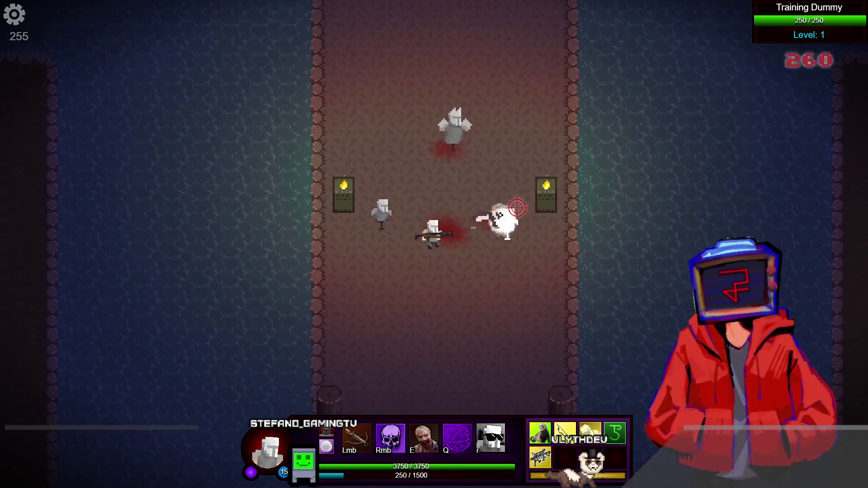
right_click(514, 182)
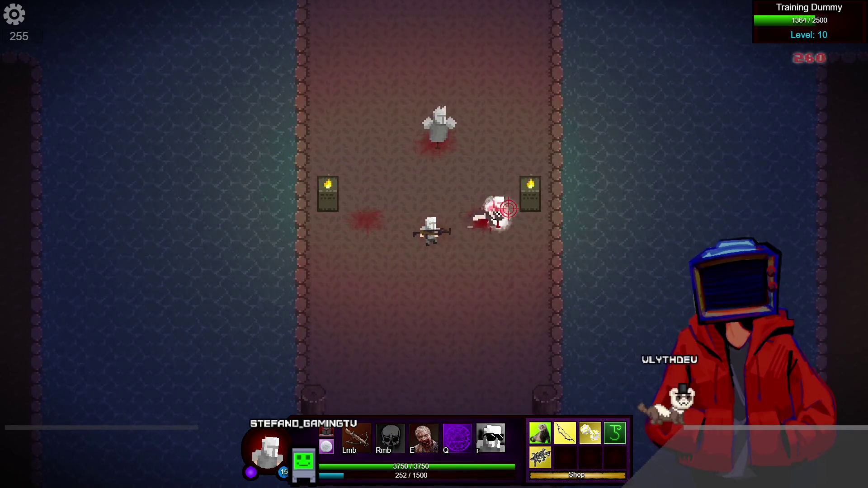
click(494, 451)
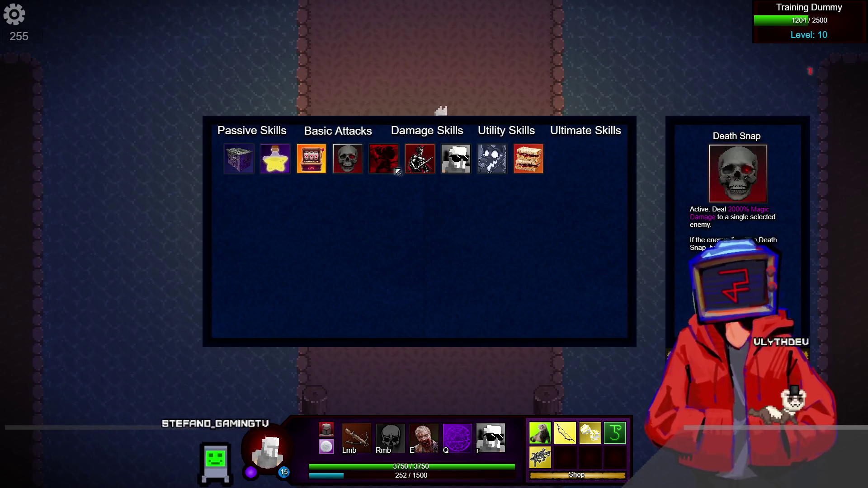
key(Escape)
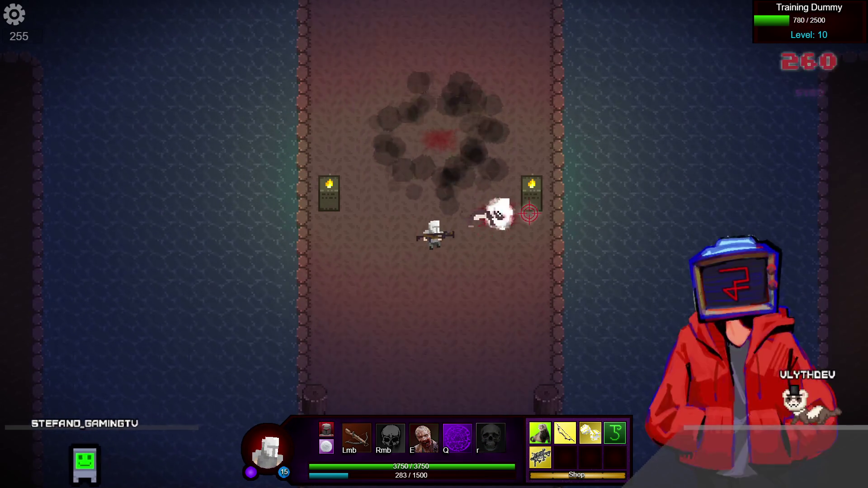
click(538, 230)
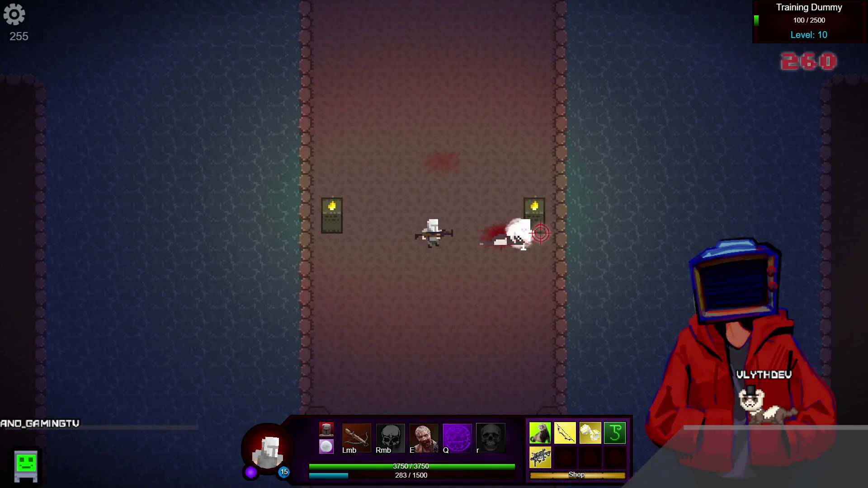
click(576, 475)
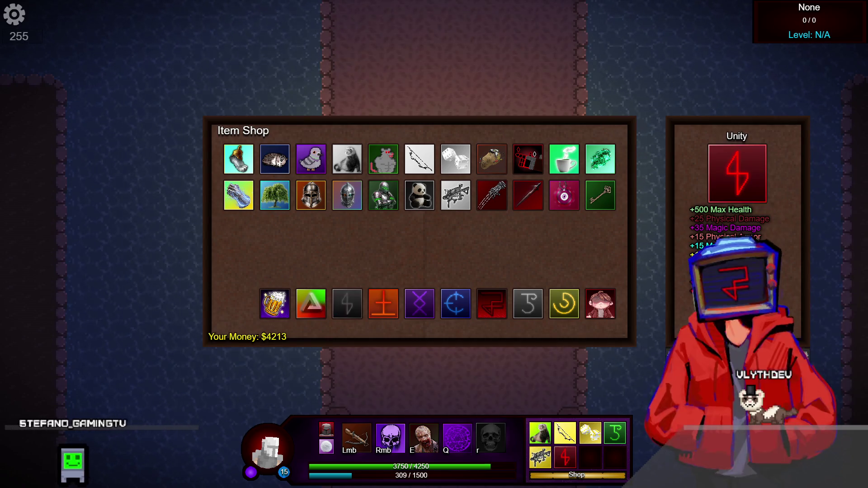
Walk up the corridor and through the dark room to reach the Golem.
key(Tab)
key(Escape)
key(Tab)
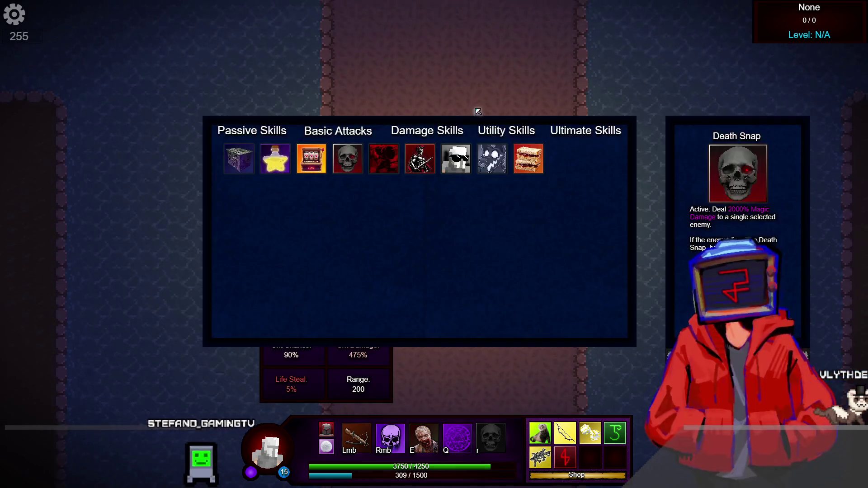
key(Escape)
key(w)
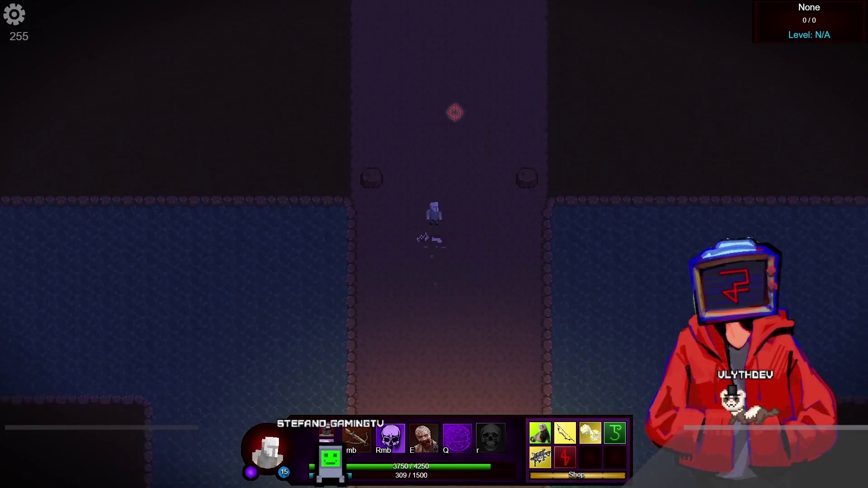
key(a)
key(a)
key(w)
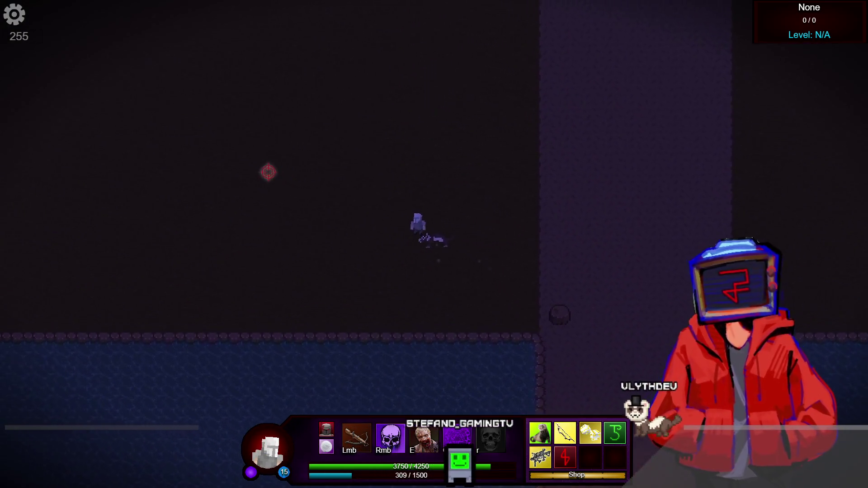
key(a)
key(w)
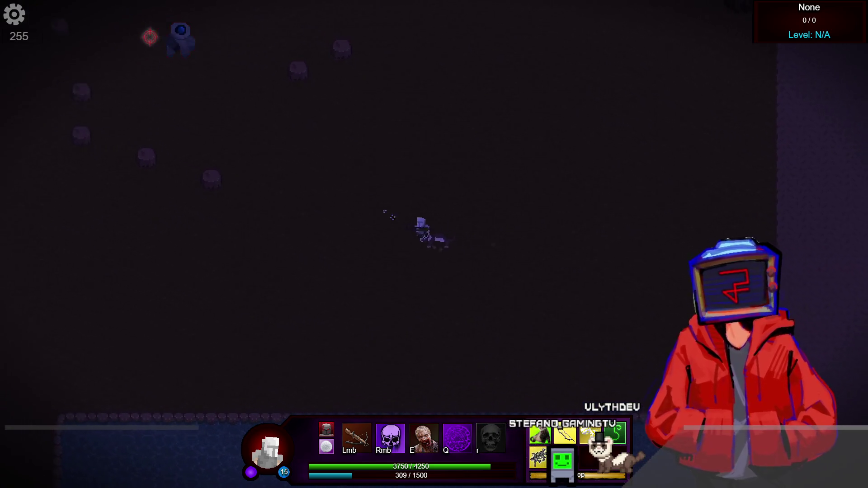
key(b)
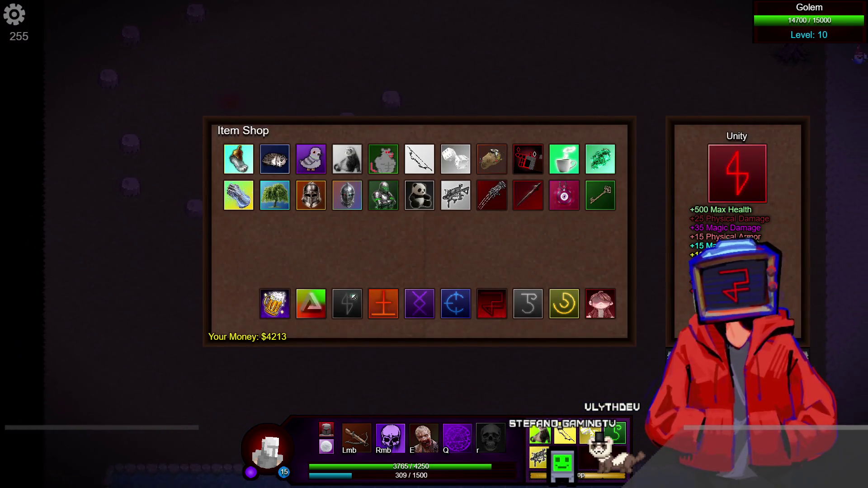
key(b)
key(d)
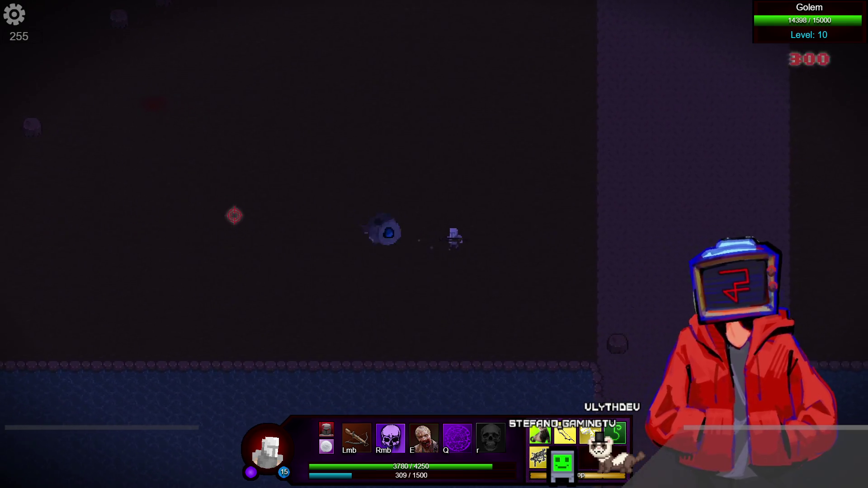
key(d)
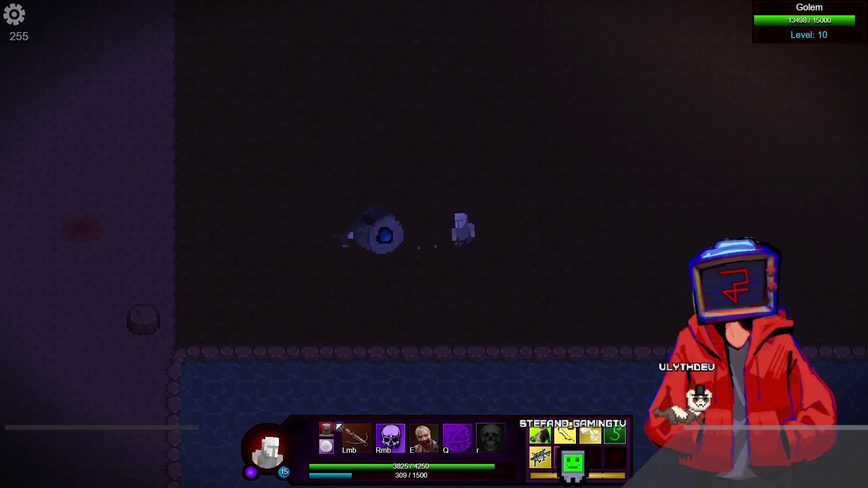
Equip Armor Shredder in the small skill slot and the Long Bow as primary attack.
key(k)
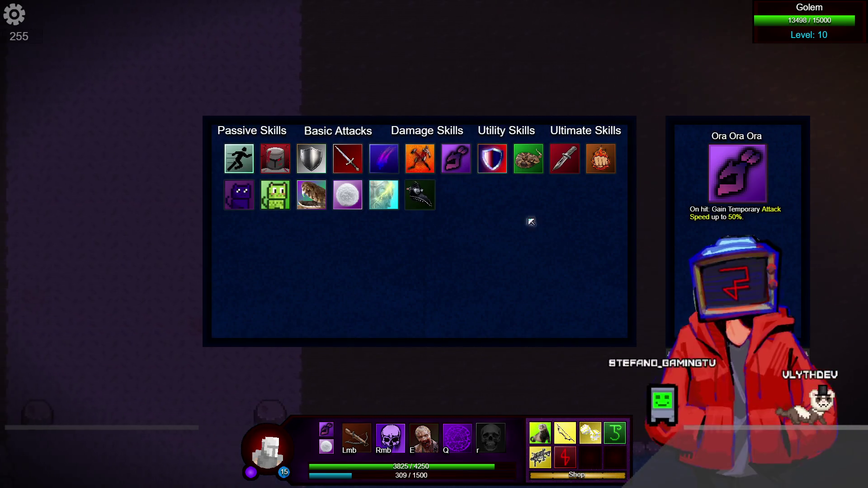
click(491, 158)
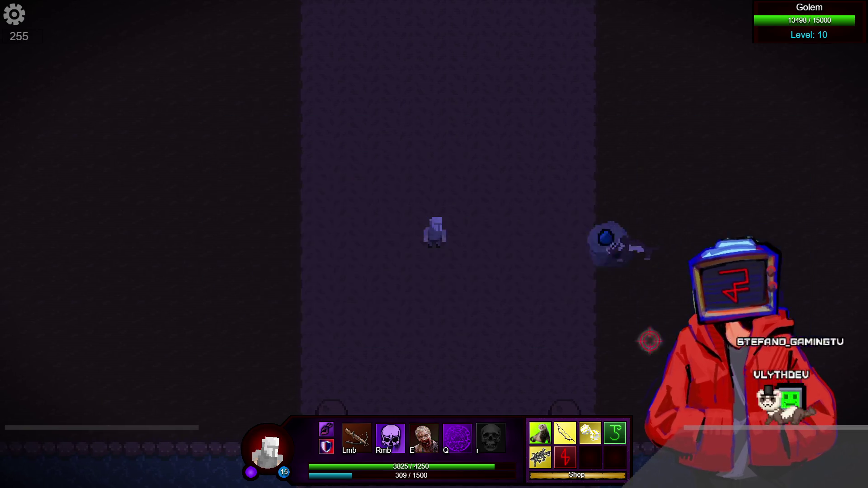
click(619, 262)
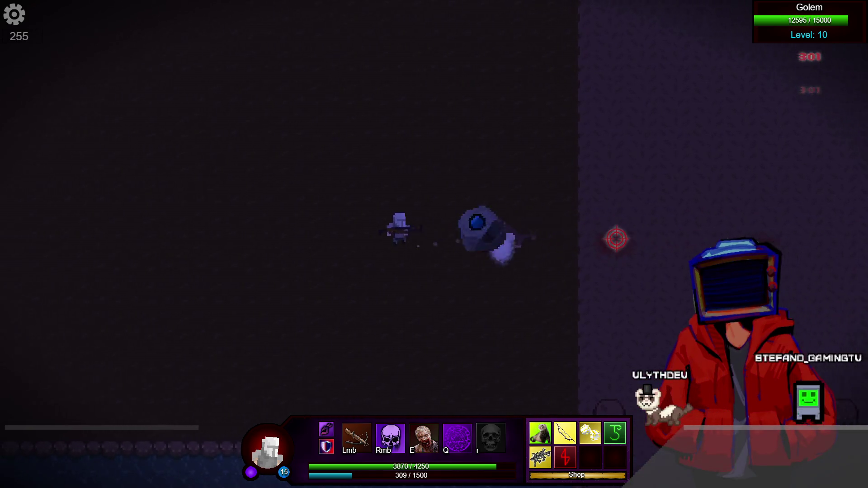
key(Tab)
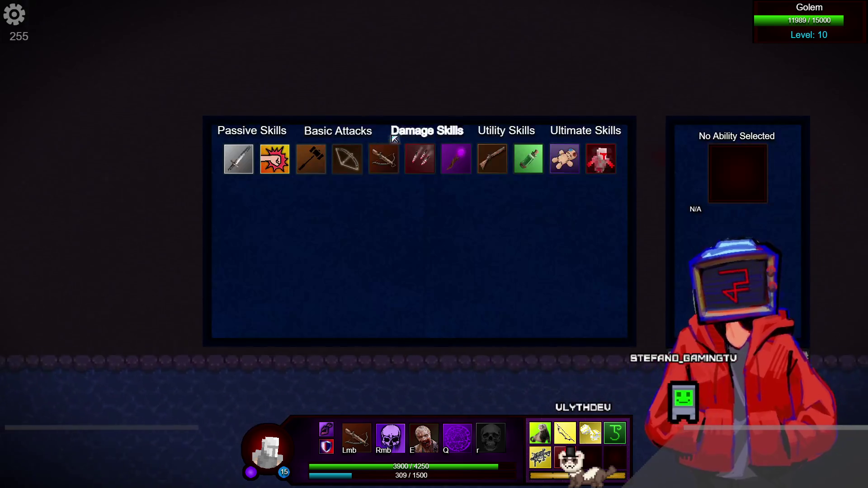
click(357, 163)
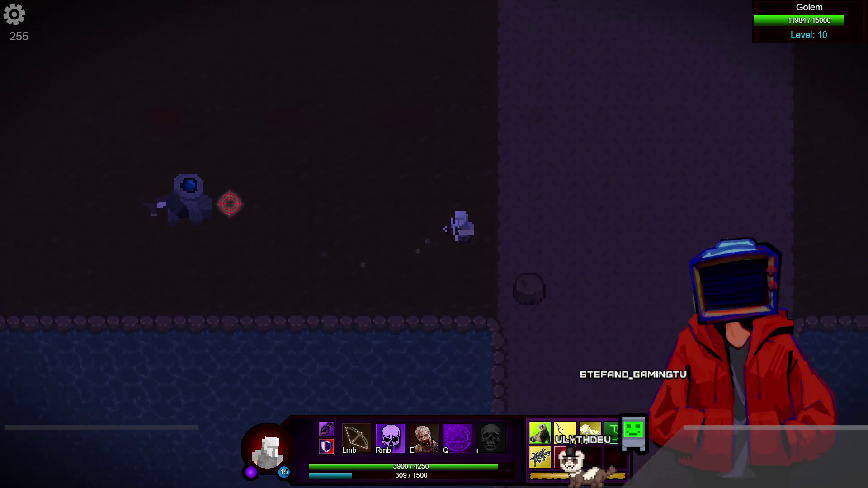
Keep moving and attacking the Golem until it reaches 0/15000, then close the preview.
key(d)
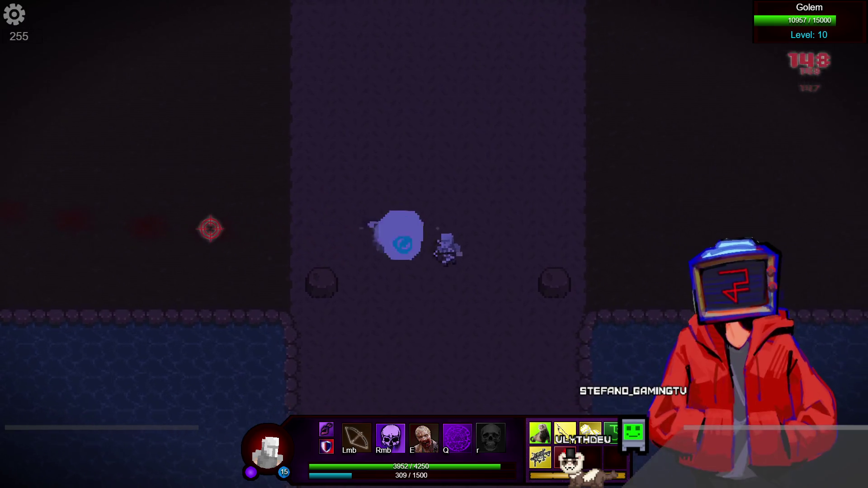
key(s)
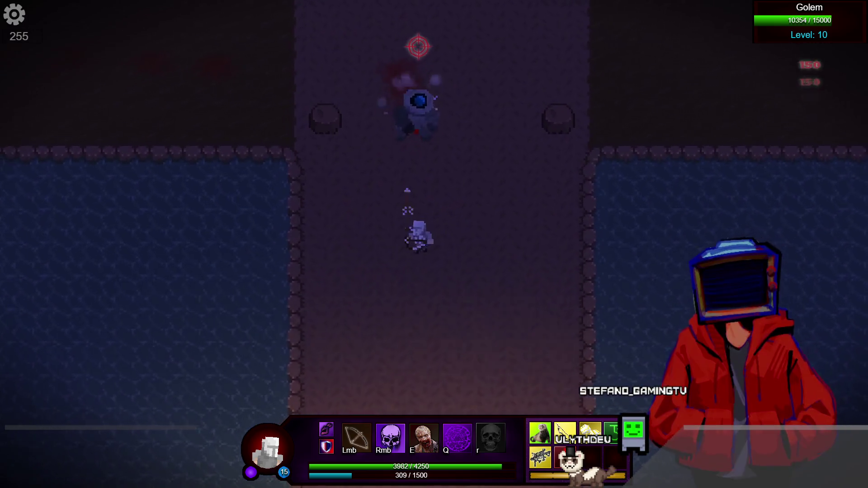
key(s)
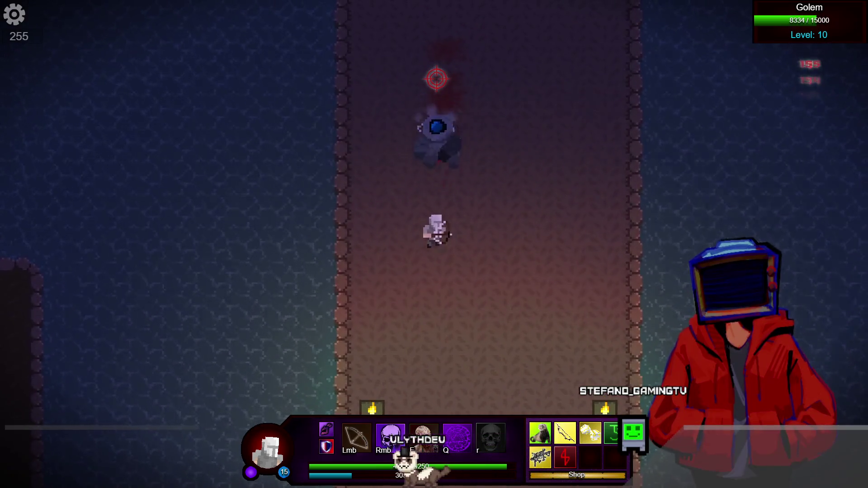
key(s)
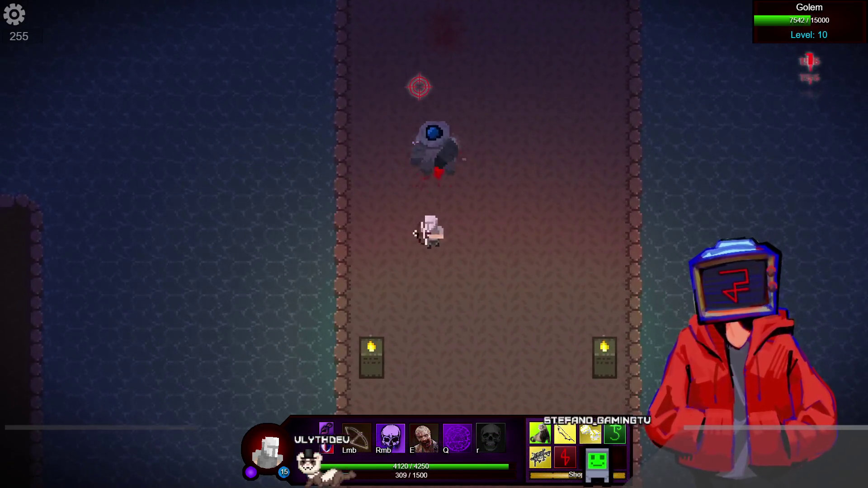
key(d)
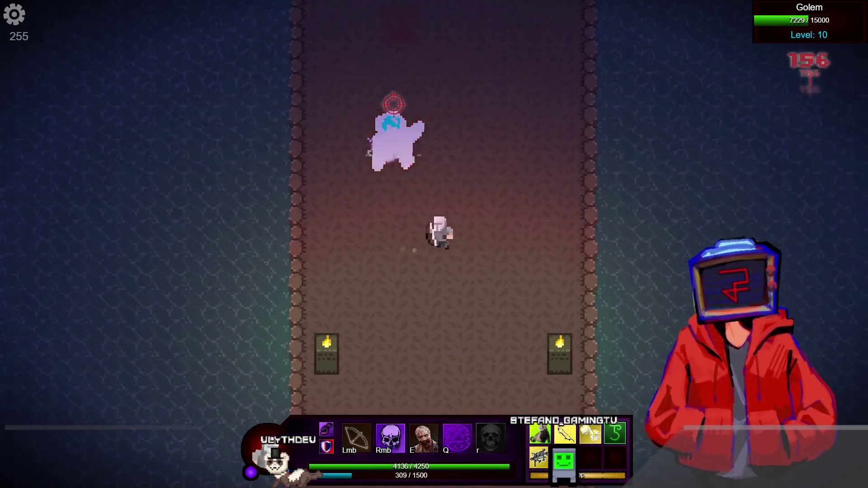
key(a)
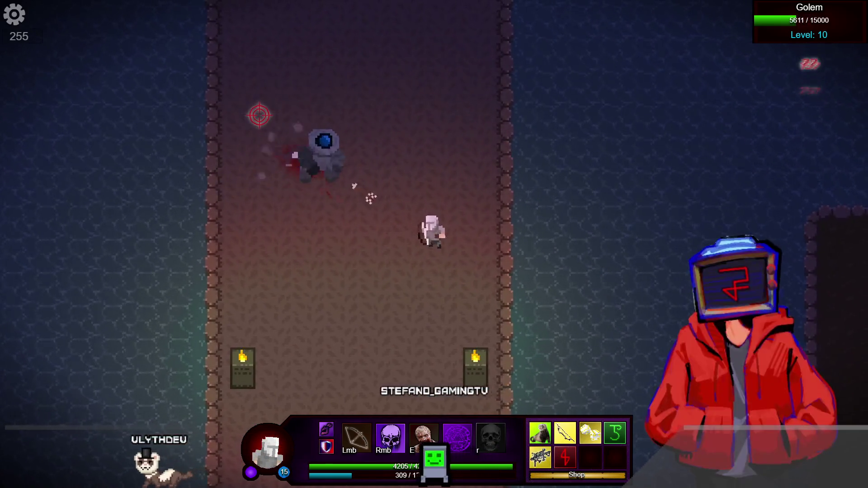
key(s)
key(a)
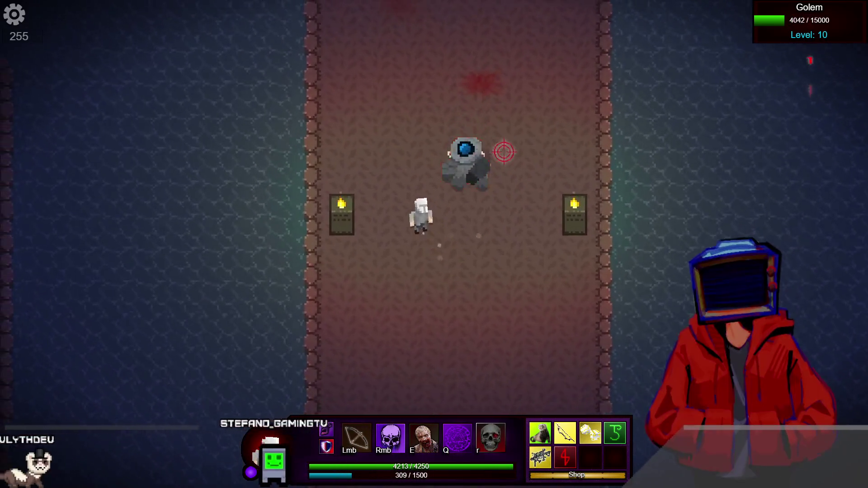
key(w)
key(a)
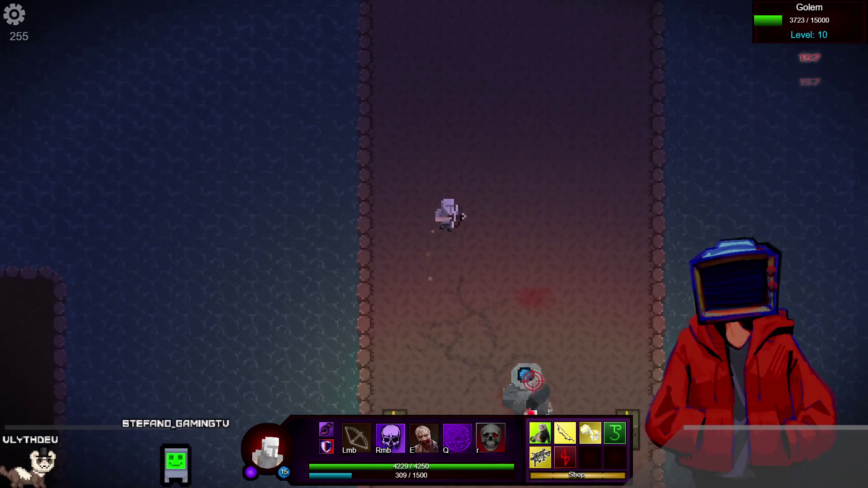
key(d)
key(w)
key(a)
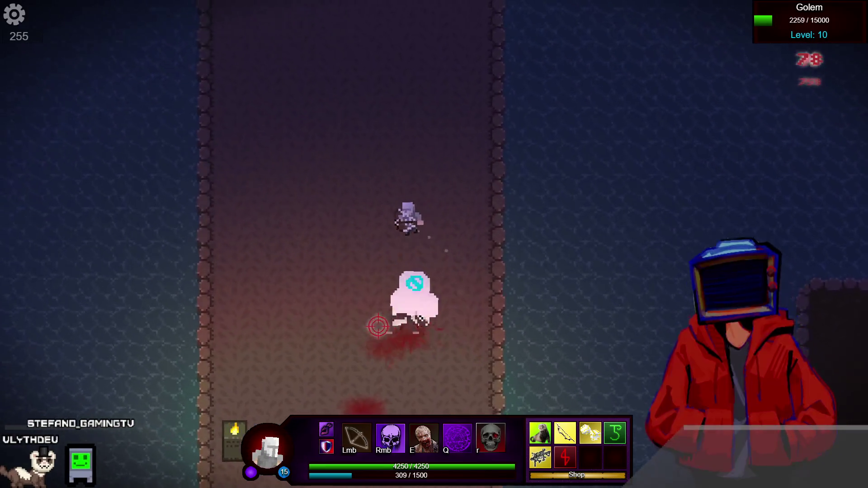
key(s)
key(d)
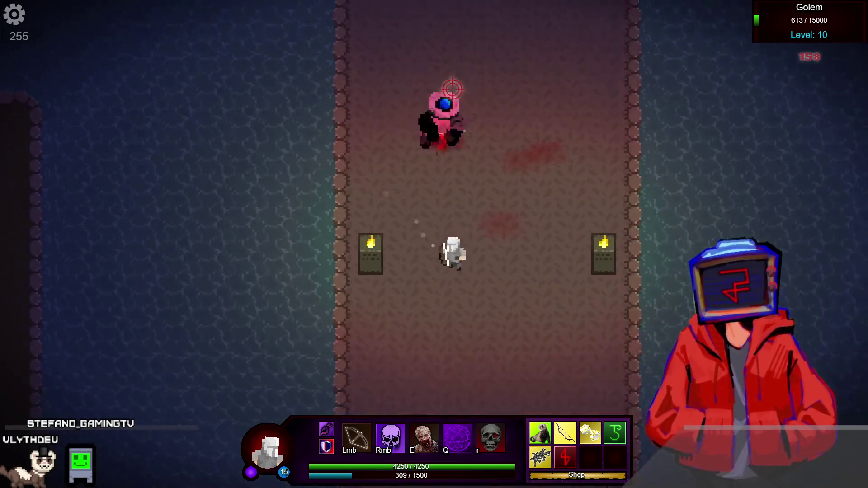
key(w)
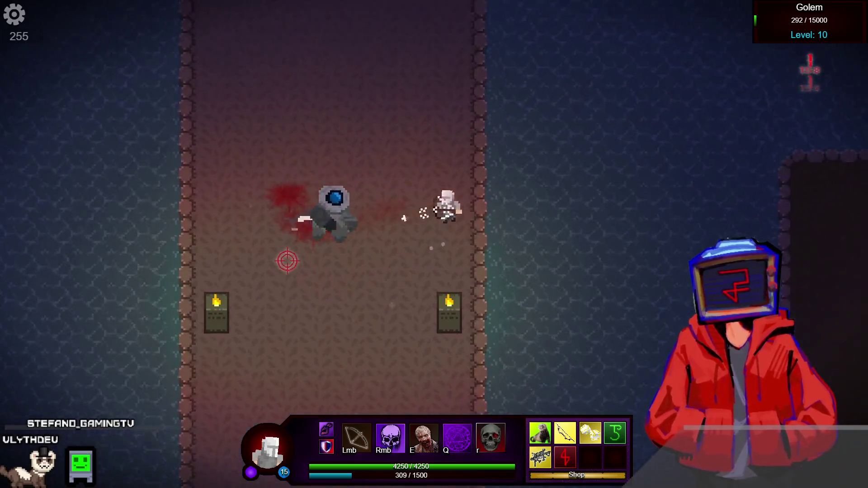
key(w)
key(a)
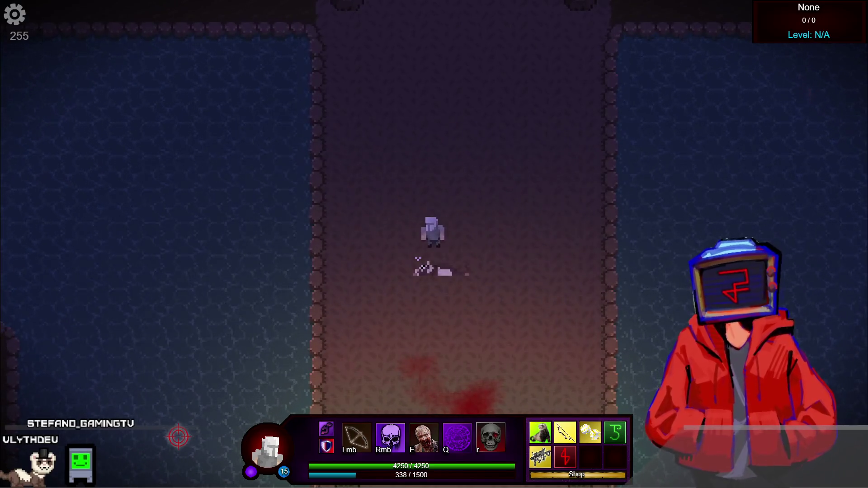
key(alt+F4)
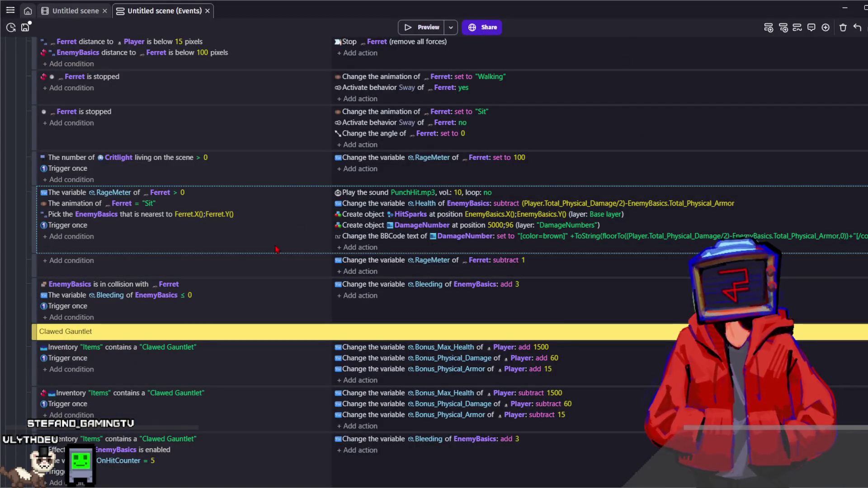
Change the Ferret's RageMeter subtraction from 1 to 0.5.
click(290, 248)
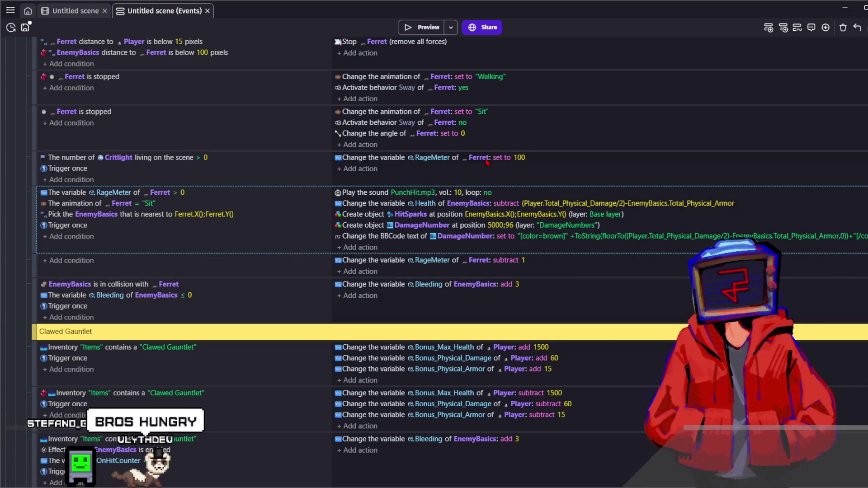
click(523, 260)
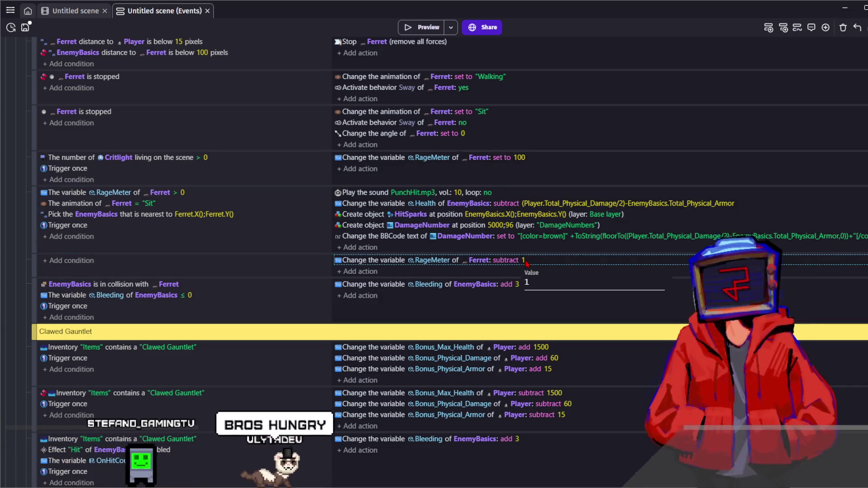
text(0.5)
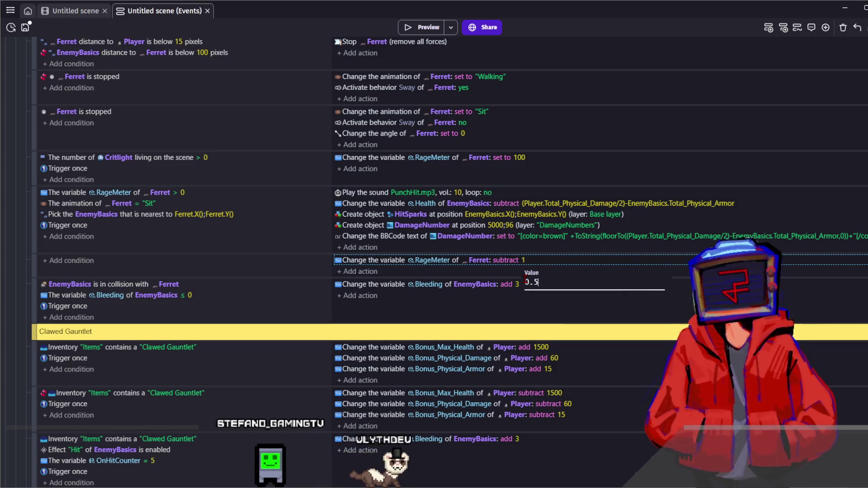
key(Return)
Add an EnemyBasics 'Effect HitAbility is enabled' condition to the RageMeter > 0 event.
click(476, 181)
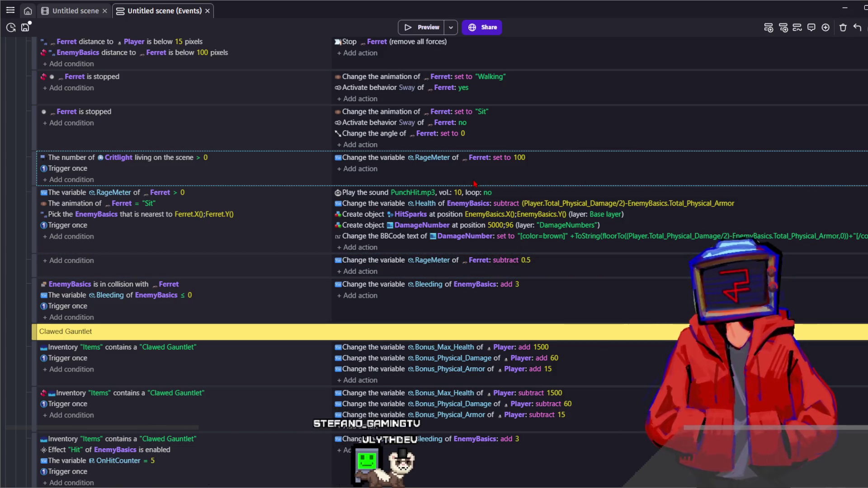
click(202, 251)
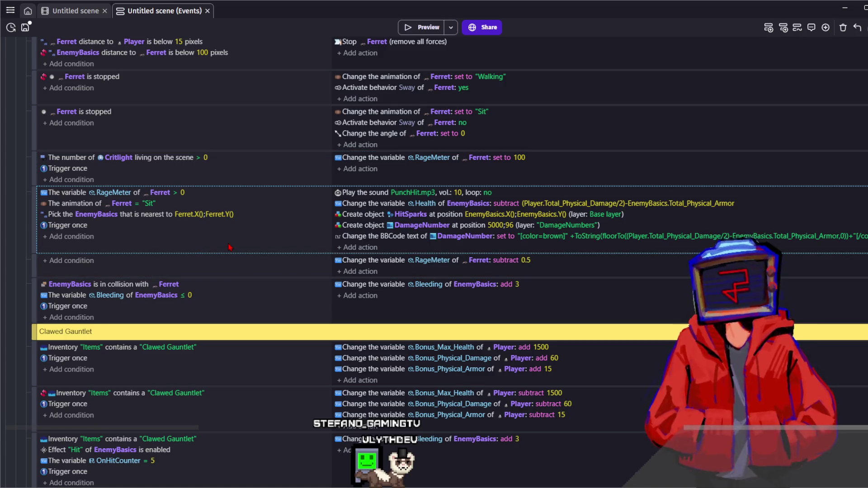
click(66, 236)
text(enemy)
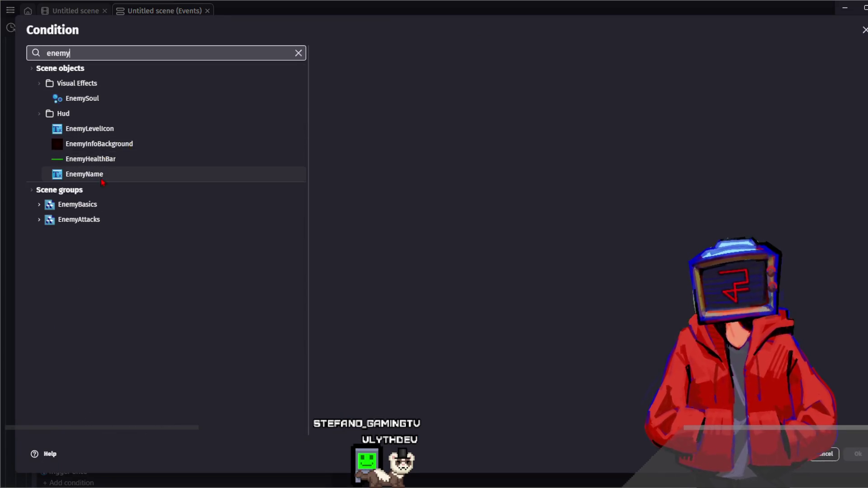
click(98, 206)
text(ffec)
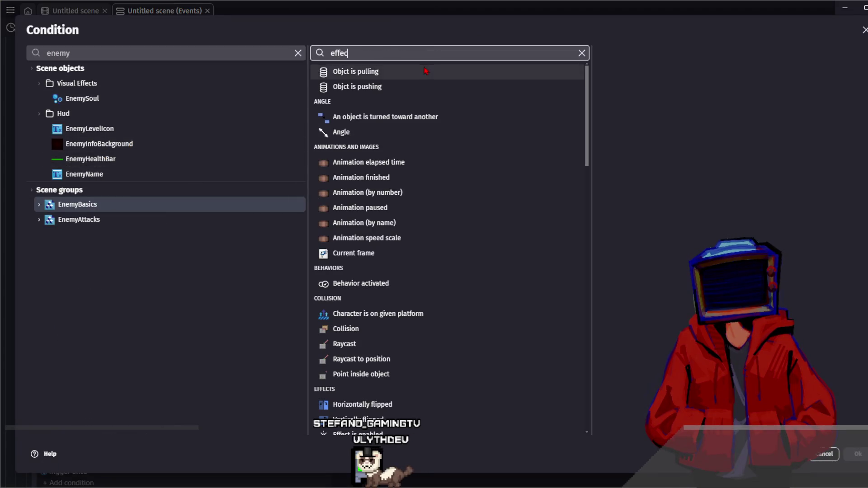
click(508, 85)
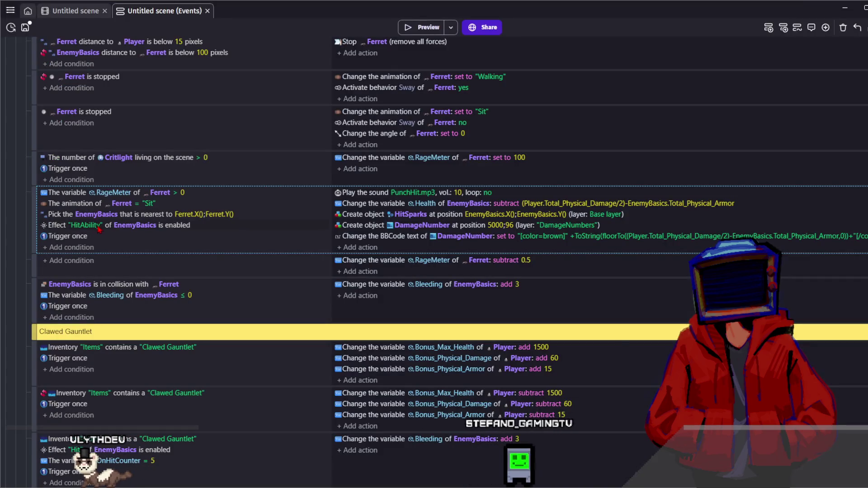
click(99, 226)
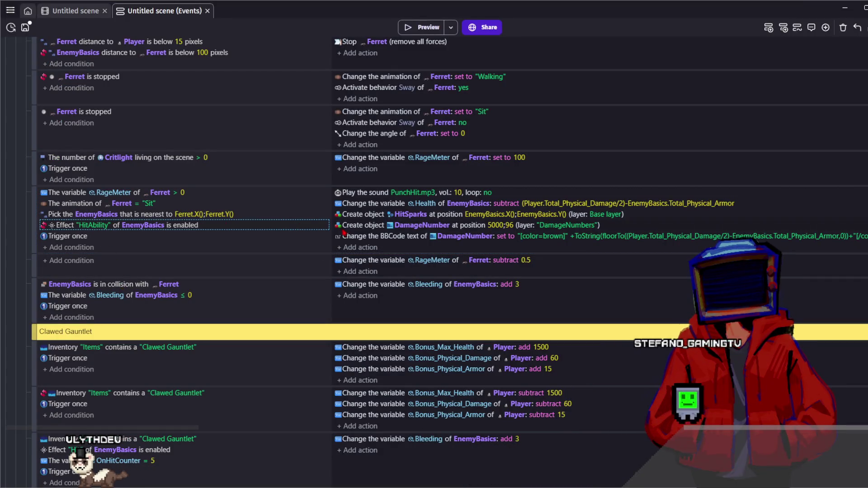
click(346, 250)
Add an action that enables the HitAbility effect on EnemyBasics.
text(enemy)
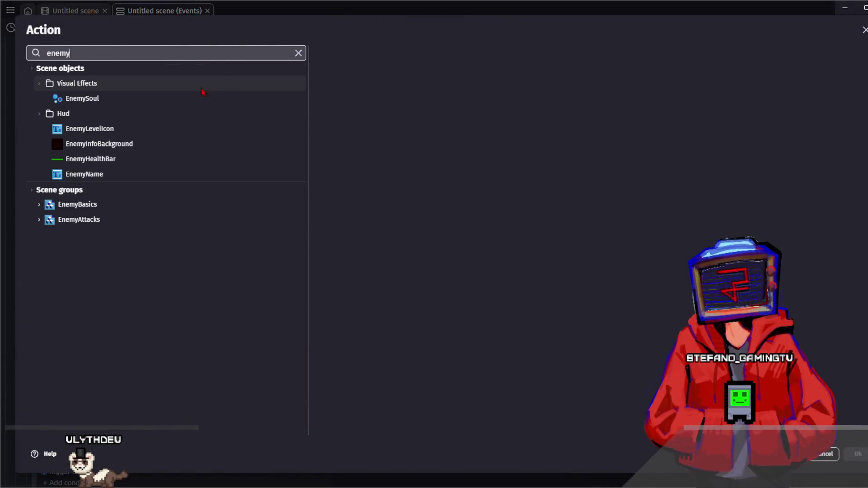
click(135, 207)
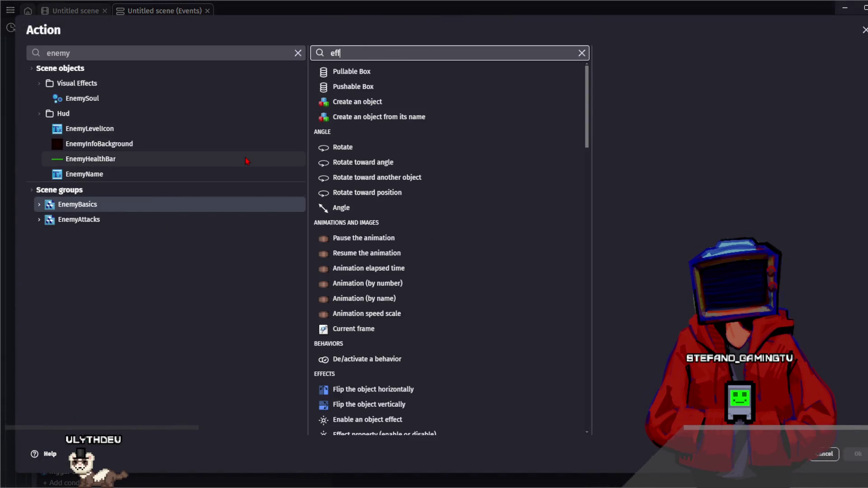
text(ec)
click(414, 80)
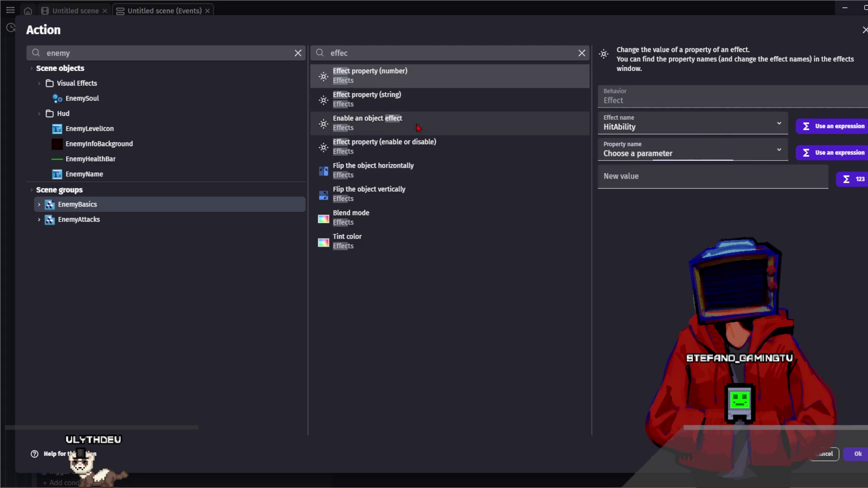
click(543, 127)
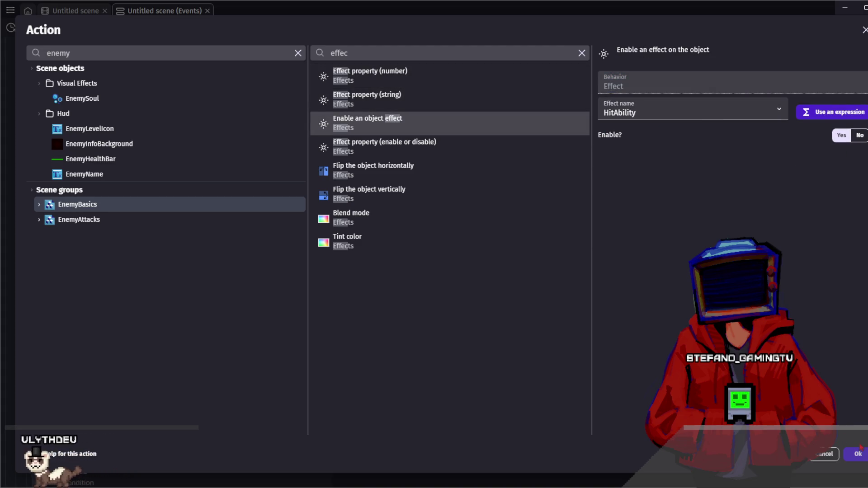
click(858, 452)
Move the enable-HitAbility action right after the Health change, save, and launch a preview.
mouse_move(415, 248)
mouse_down()
mouse_move(375, 212)
mouse_move(362, 232)
mouse_up()
click(307, 248)
click(25, 28)
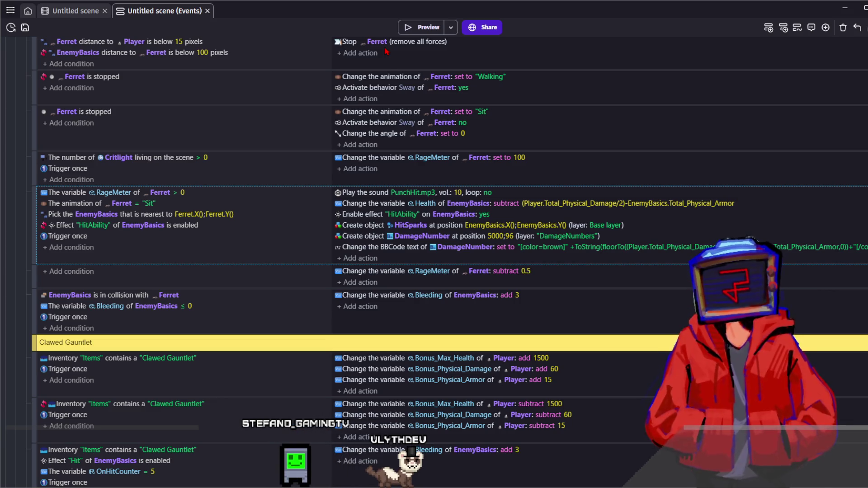
click(415, 28)
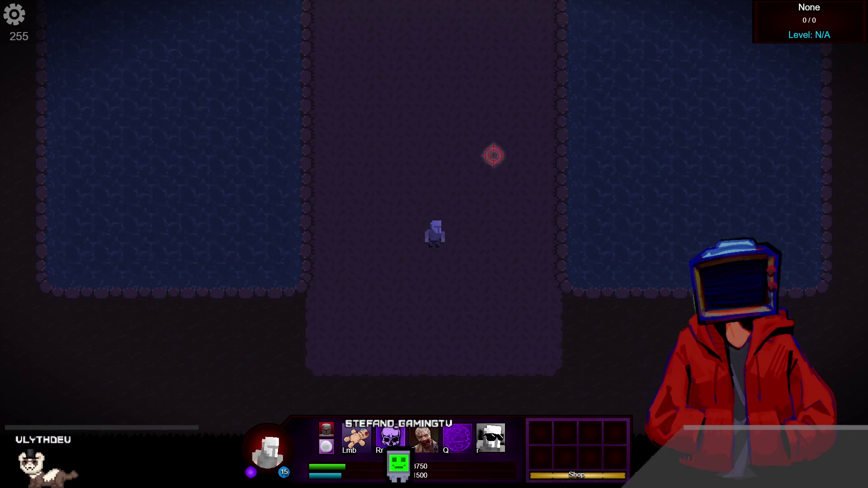
Pick Long Bow as the primary attack, review Ora Ora Ora, and equip the War Cry passive.
click(356, 425)
click(354, 161)
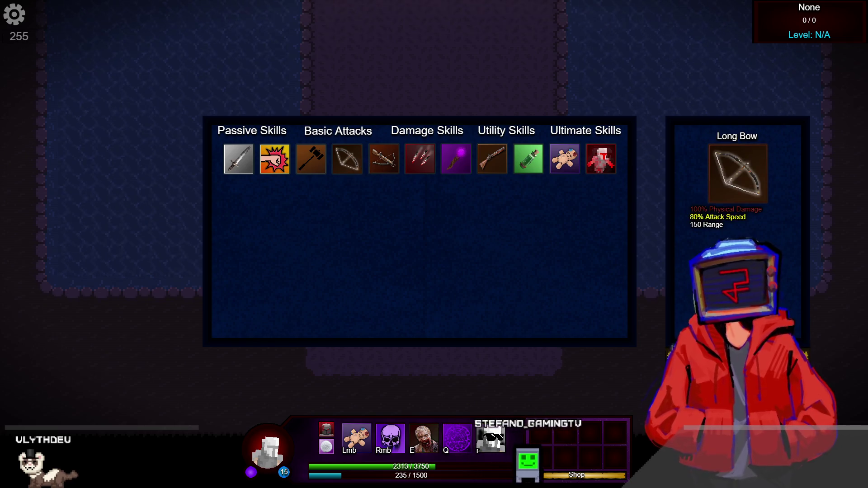
key(Escape)
click(319, 446)
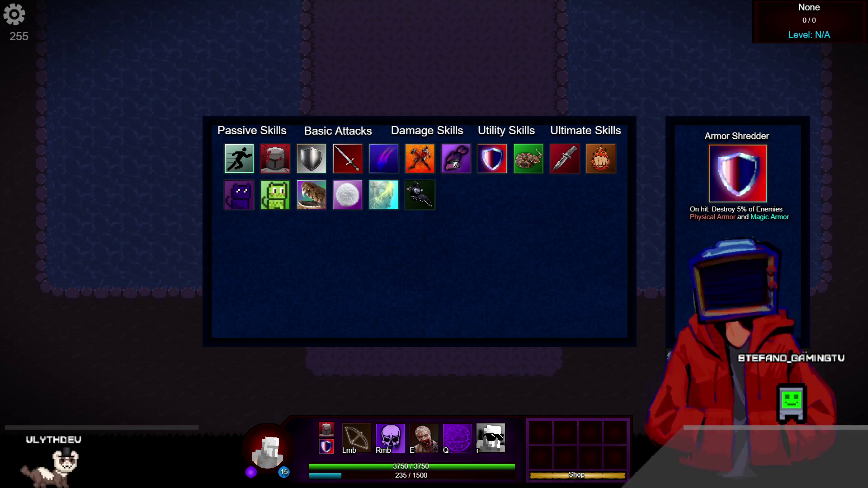
click(455, 165)
key(Escape)
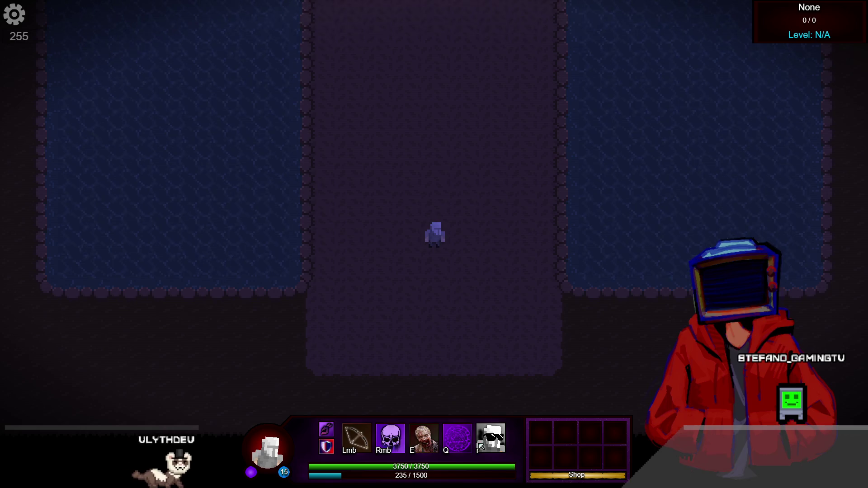
click(472, 444)
click(237, 163)
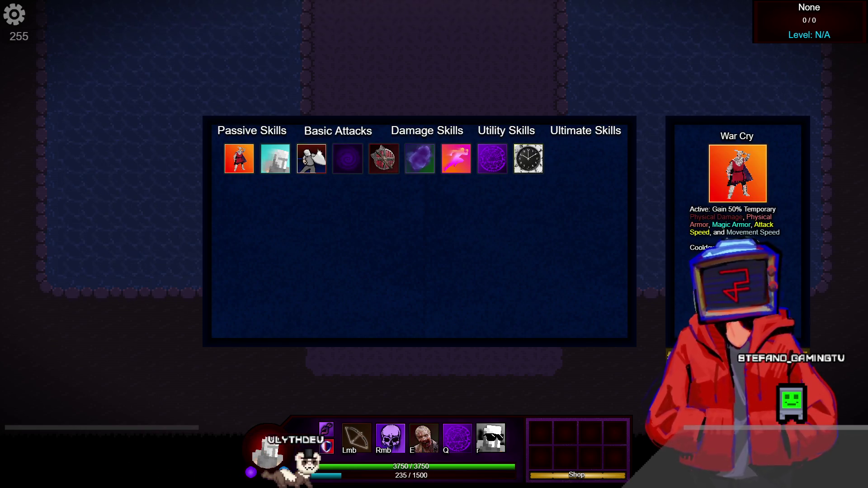
click(538, 434)
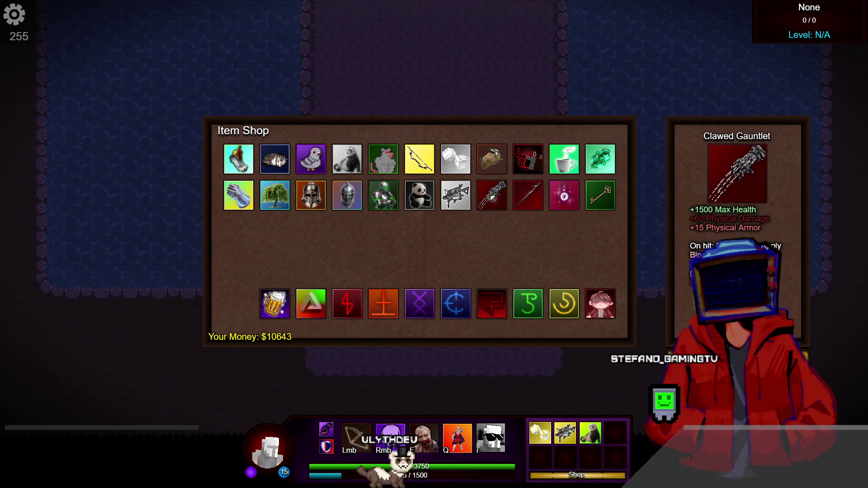
Buy the Luck item and the Unity rune in the Item Shop, then close the shop.
click(526, 307)
click(525, 308)
key(Tab)
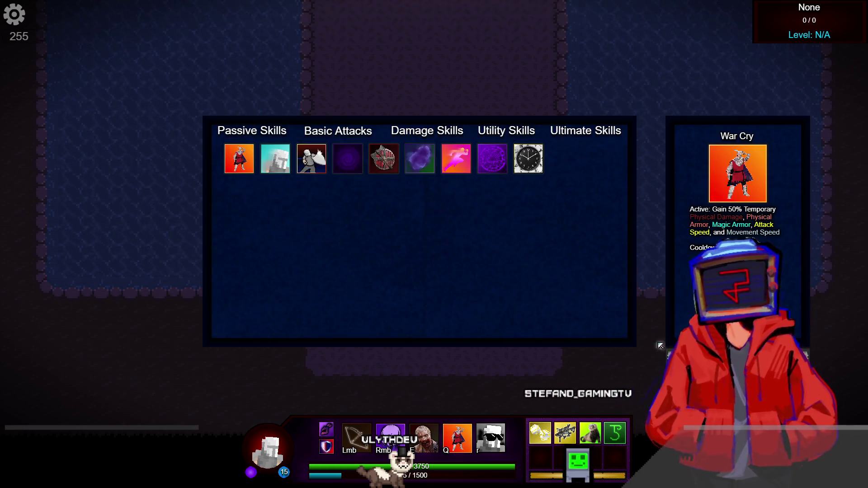
key(Tab)
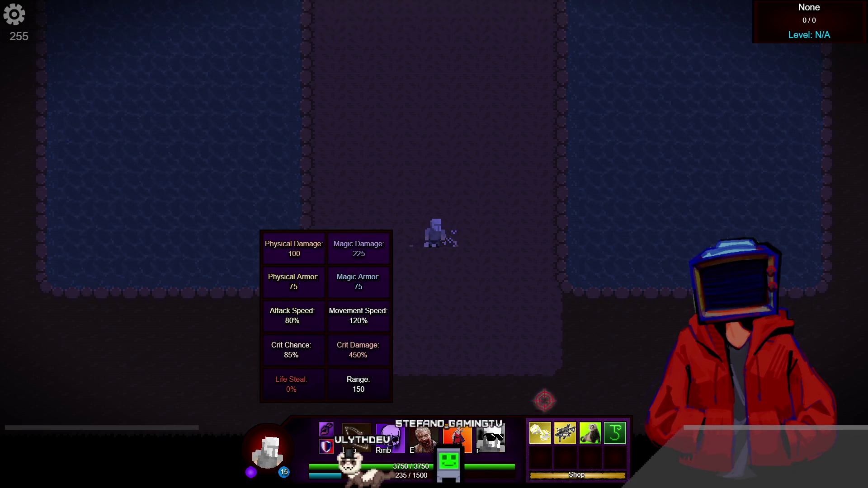
key(Tab)
click(415, 156)
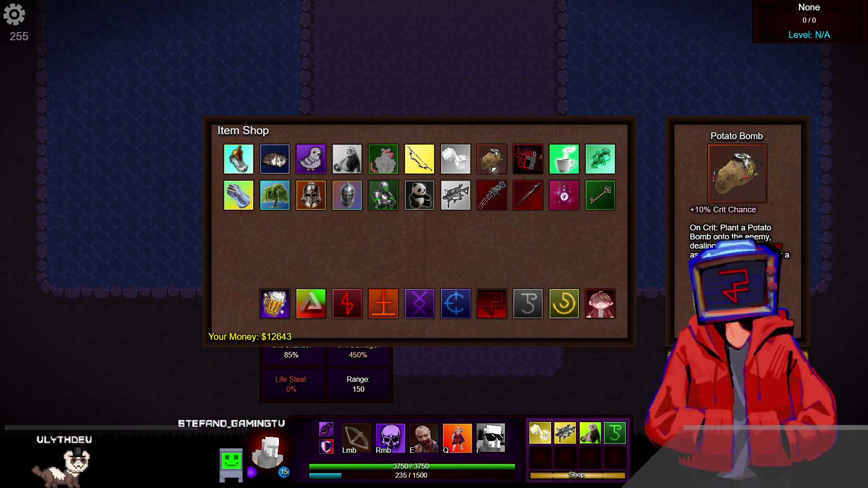
click(504, 162)
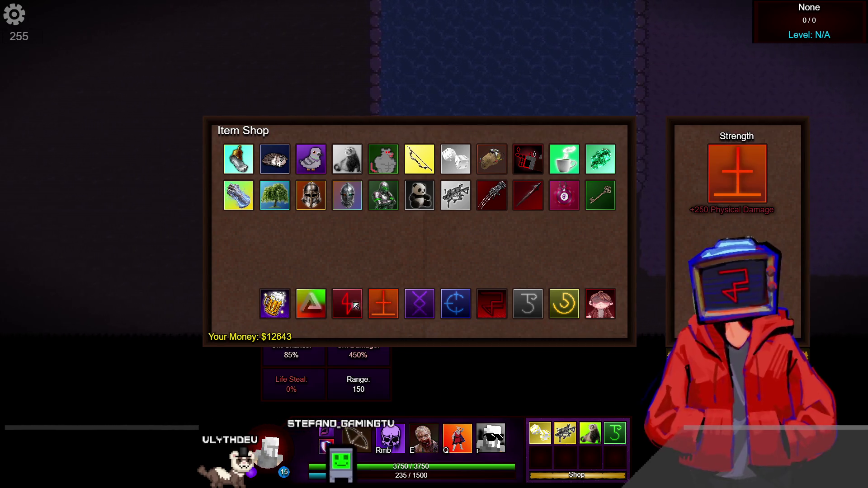
click(340, 307)
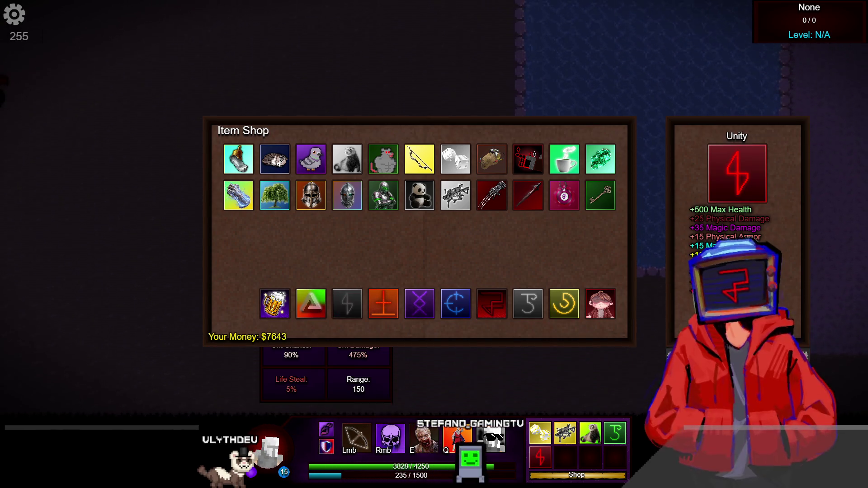
key(Tab)
key(Escape)
Walk up-left and defeat the Greater Shadow with the Q ability.
key(Tab)
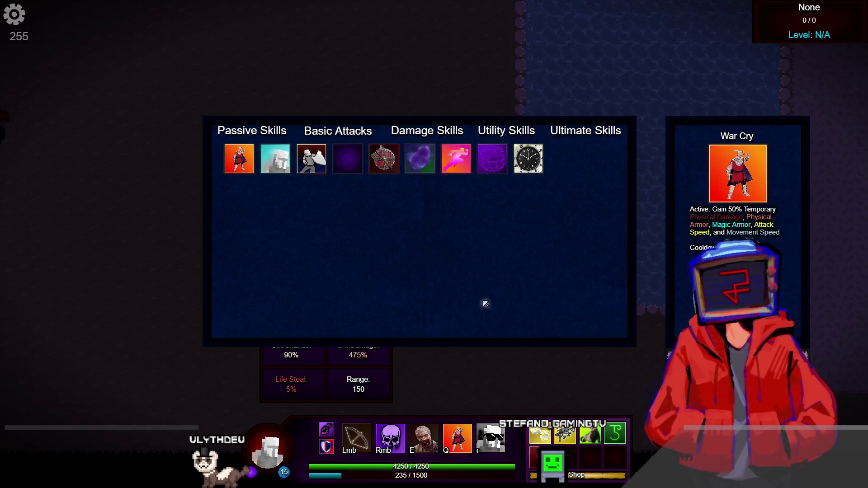
key(Escape)
key(a)
key(w)
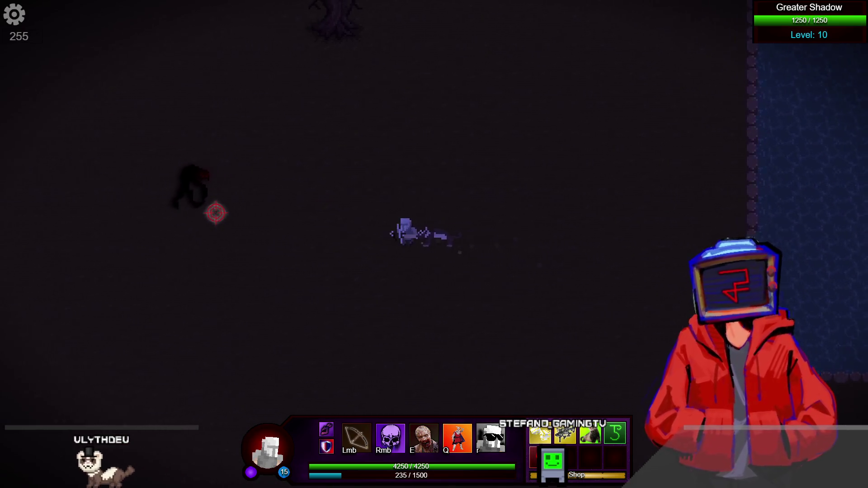
key(d)
key(q)
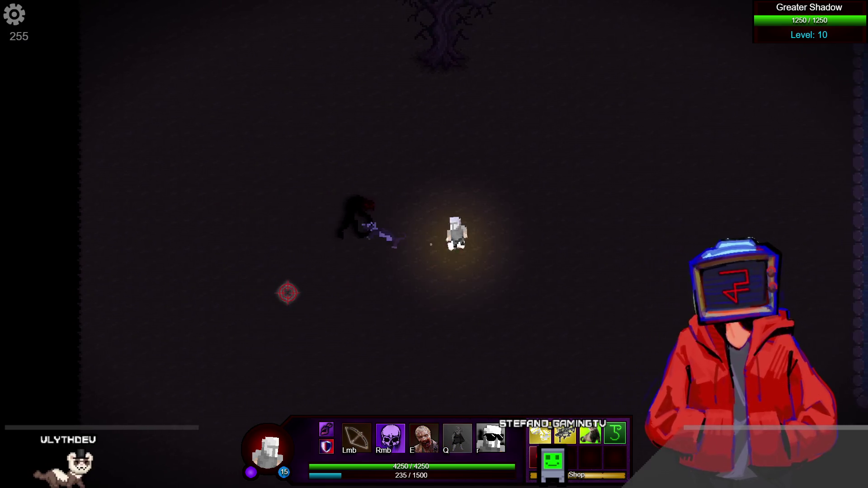
key(a)
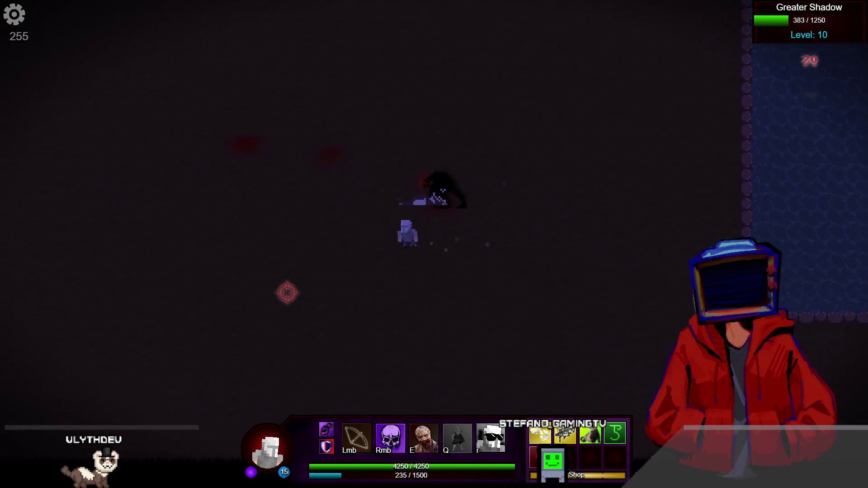
key(d)
key(w)
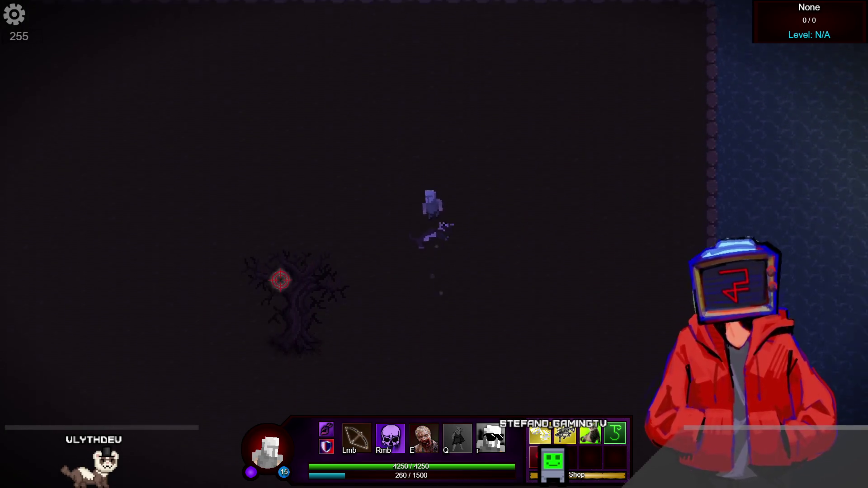
Walk the character up and left toward the Golems.
key(w)
key(a)
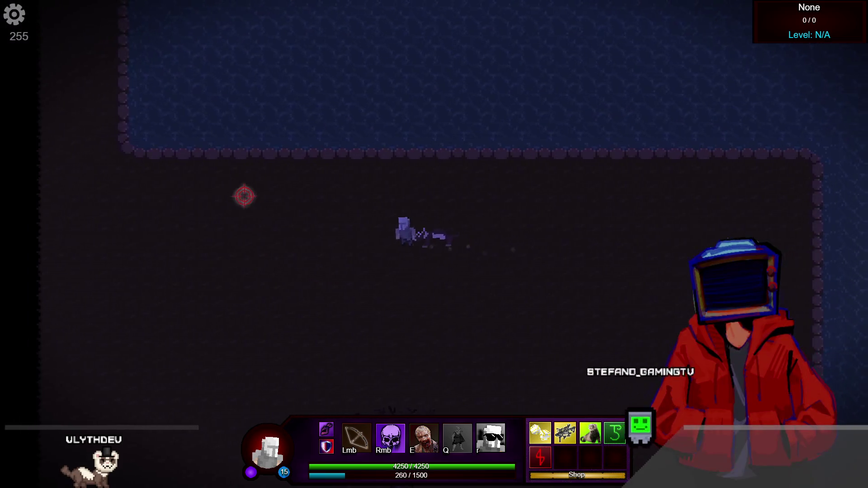
key(a)
key(w)
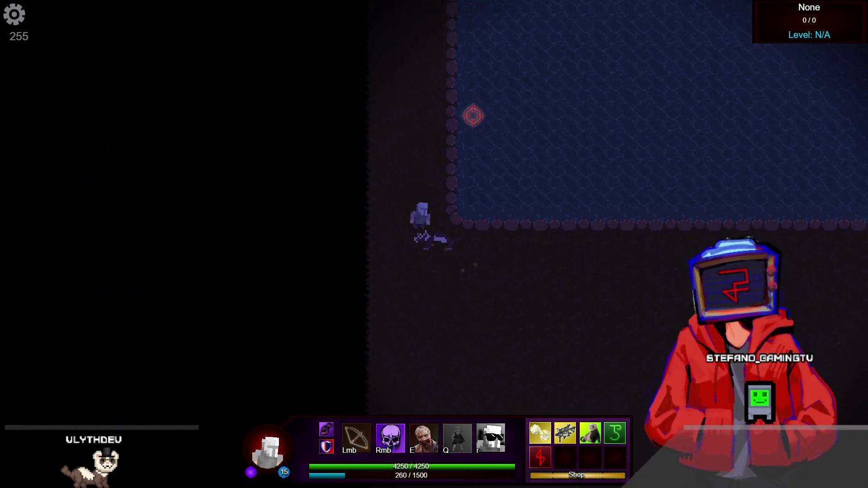
key(w)
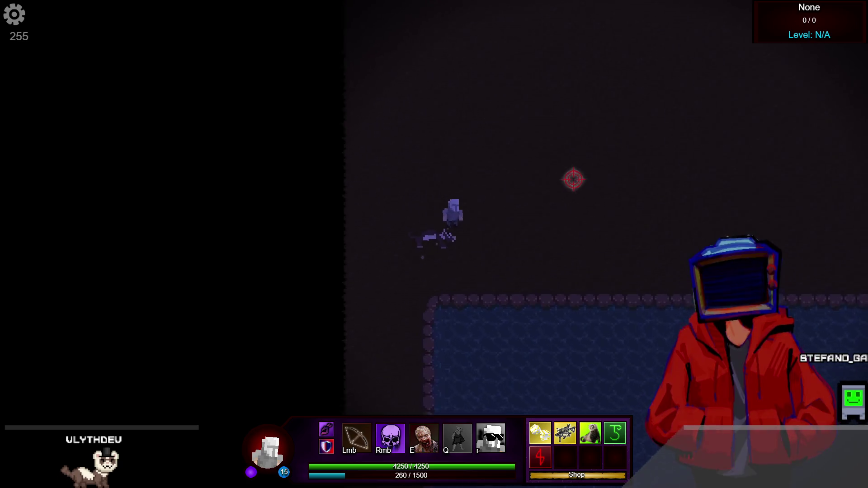
key(w)
key(a)
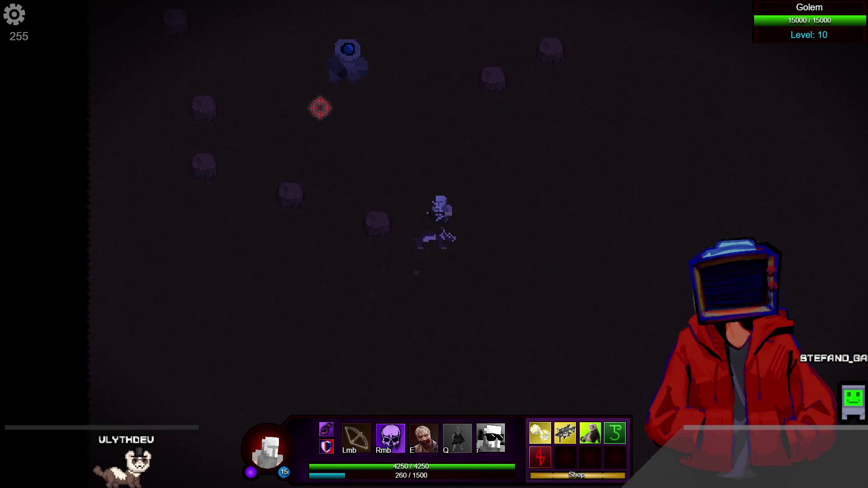
key(a)
Fight the Golem with arrows and Q while dodging, wearing it down to 5896/15000 health.
click(316, 113)
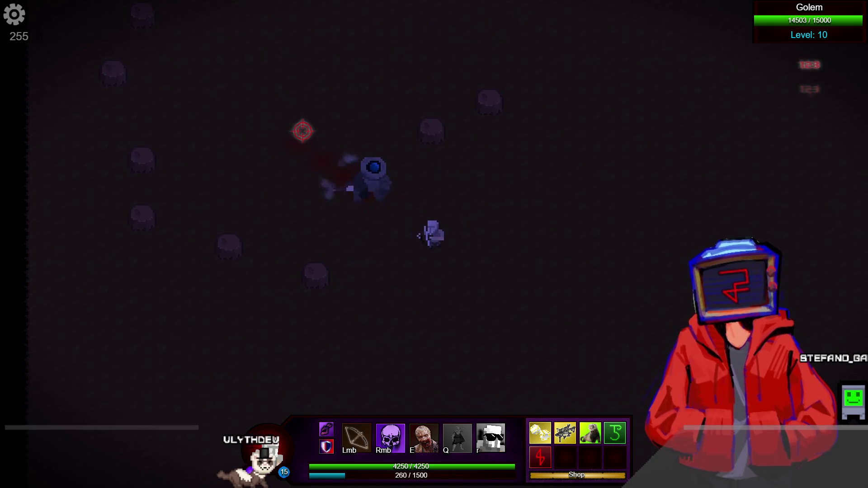
key(d)
key(s)
click(303, 131)
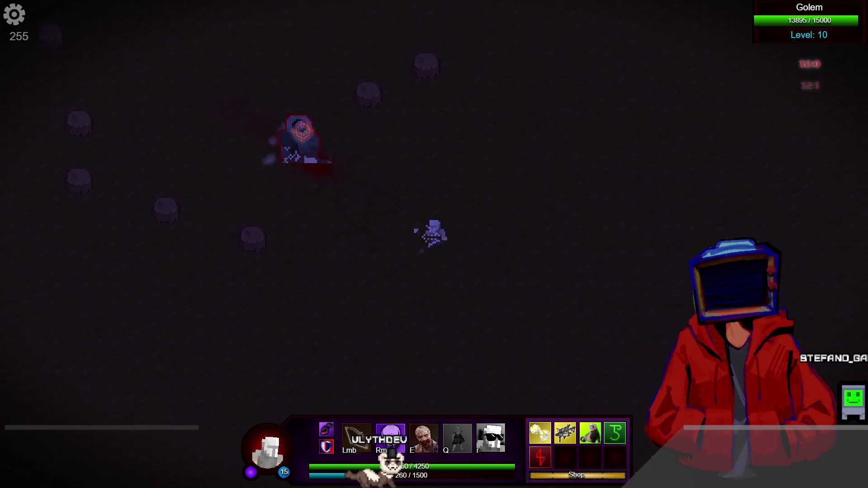
click(277, 124)
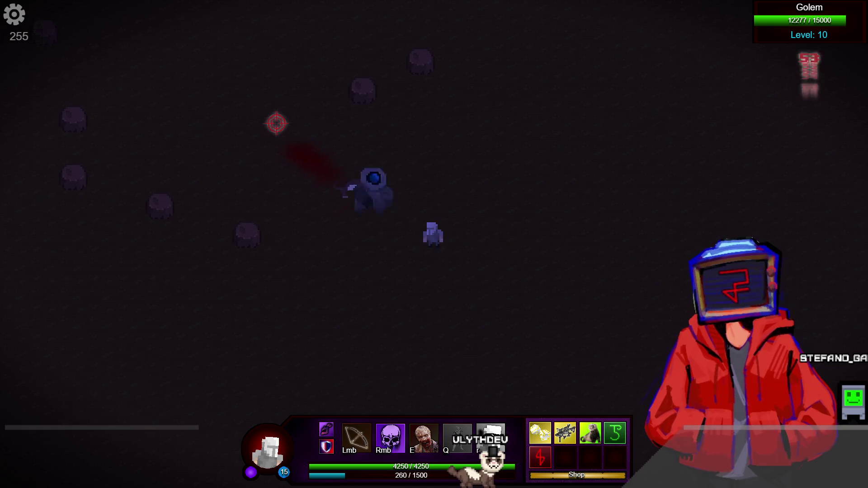
key(s)
key(d)
click(277, 123)
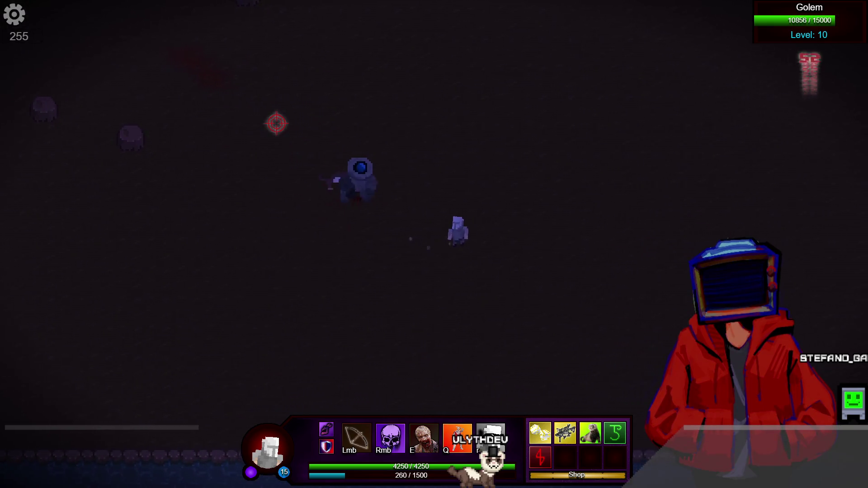
key(w)
key(q)
click(559, 373)
click(559, 373)
key(w)
key(a)
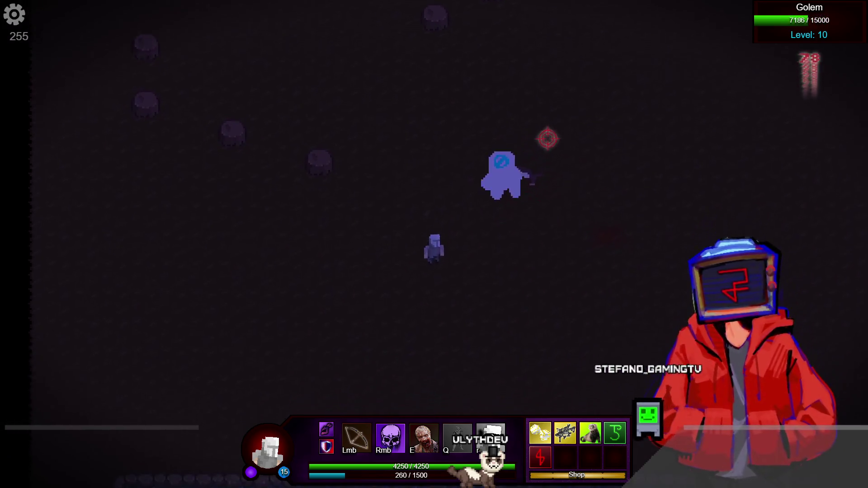
key(s)
key(d)
click(549, 141)
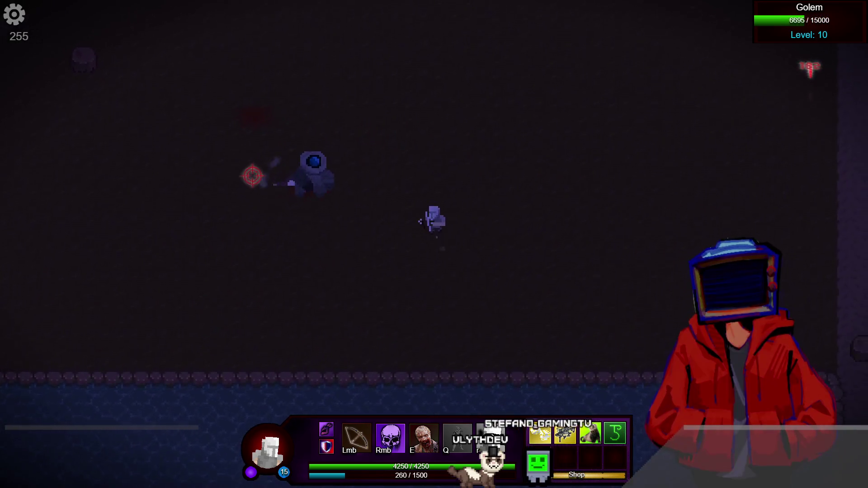
key(w)
key(a)
click(540, 346)
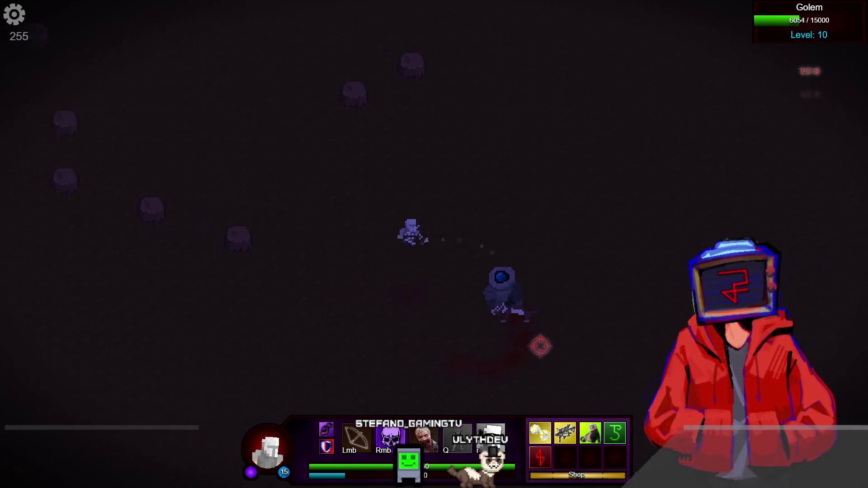
key(b)
click(326, 448)
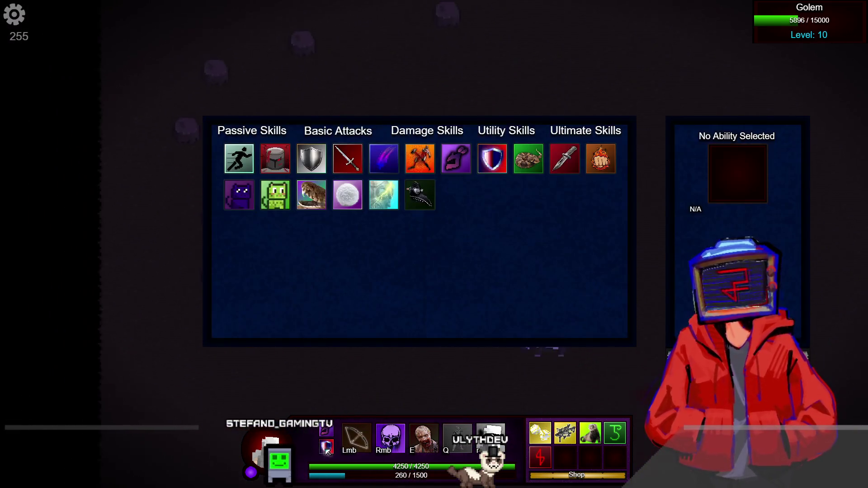
Walk the character up-left and then right around the arena with WASD.
key(w)
key(a)
key(w)
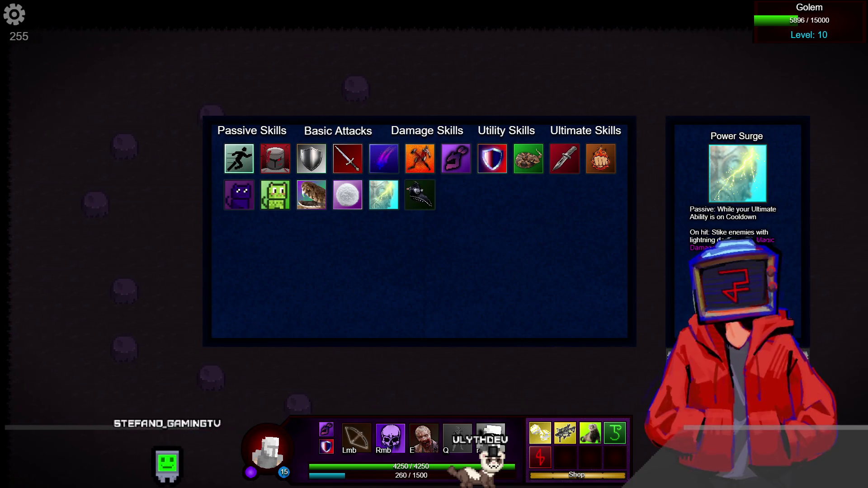
key(w)
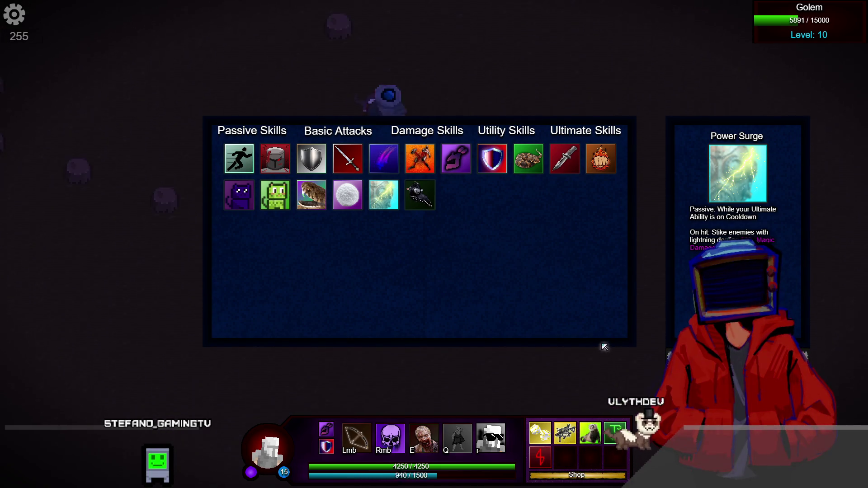
key(s)
key(d)
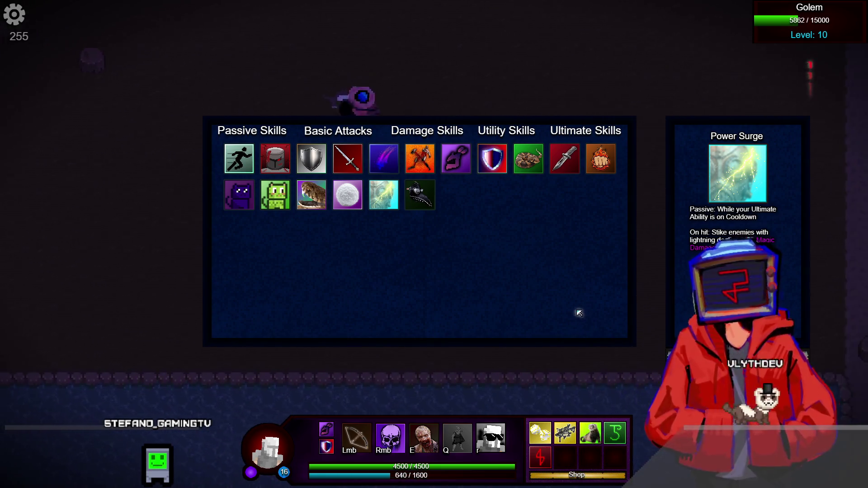
key(w)
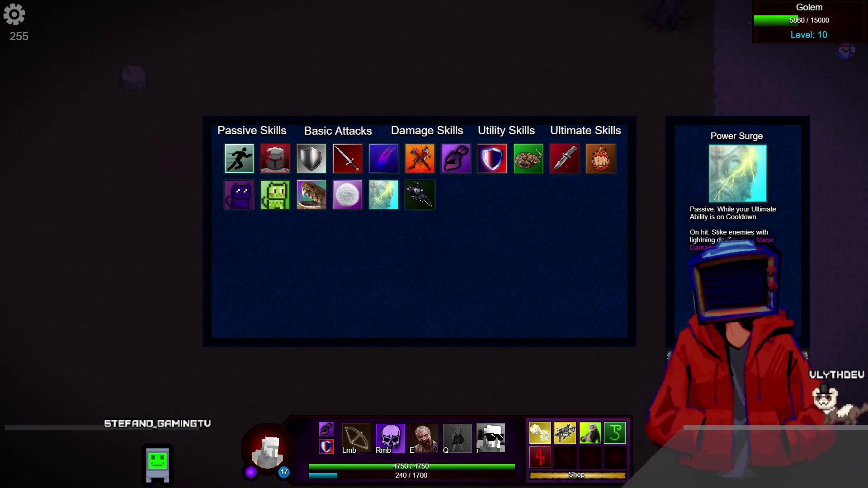
key(w)
key(a)
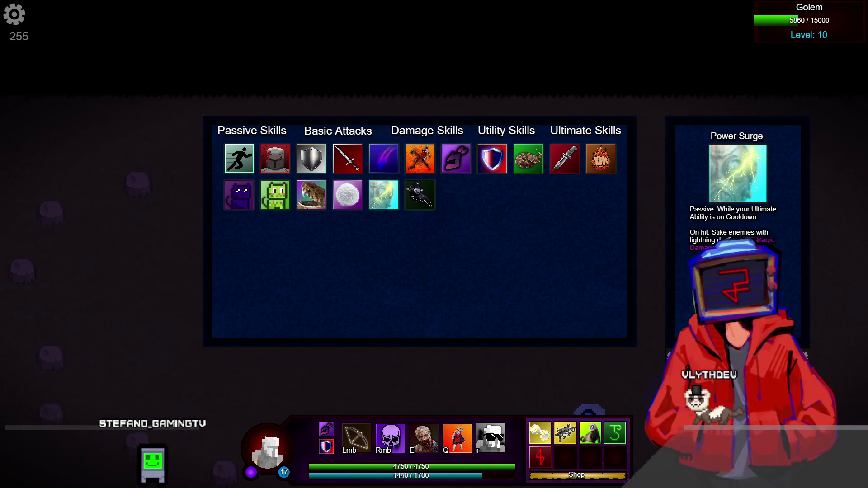
key(w)
key(a)
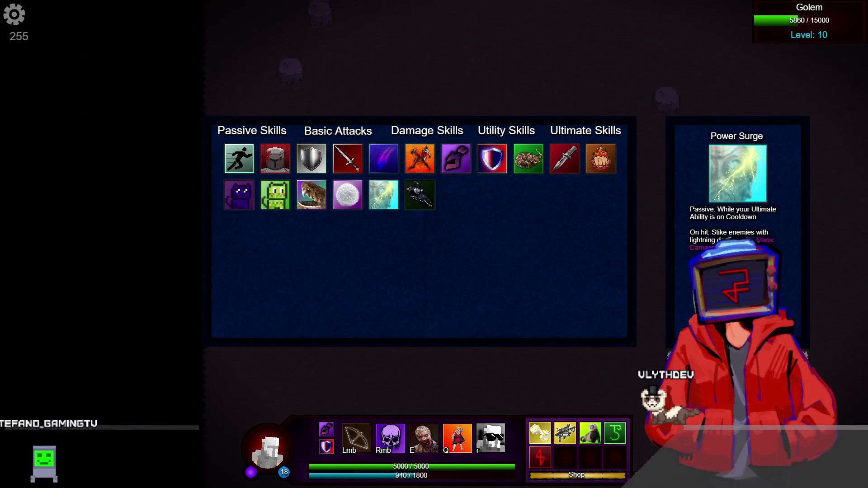
key(d)
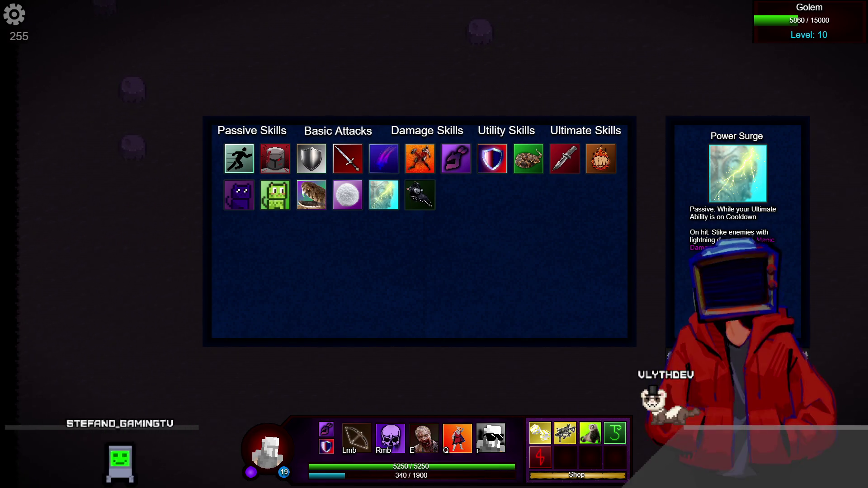
key(d)
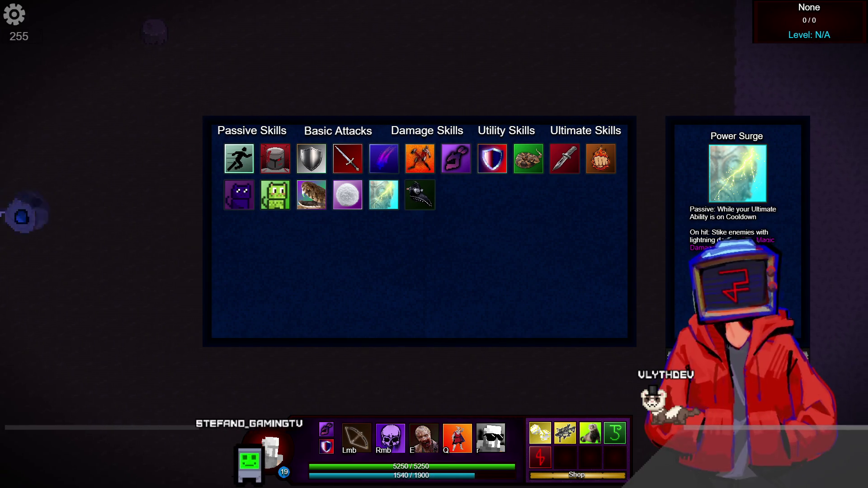
Close the Item Shop after the latest purchase and bring up the skill-selection panel.
key(b)
key(d)
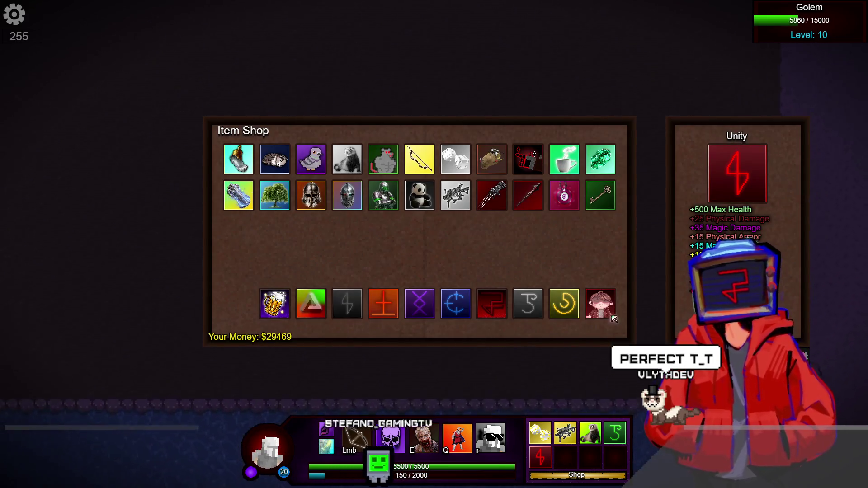
key(Tab)
key(Escape)
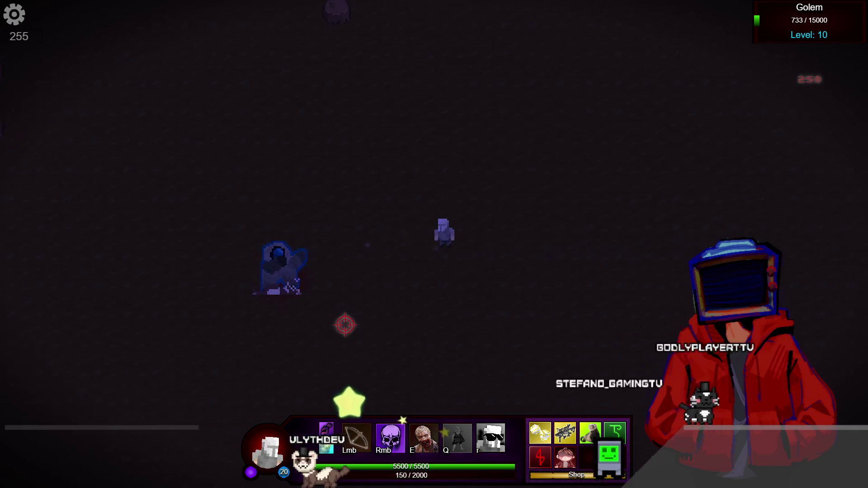
click(489, 440)
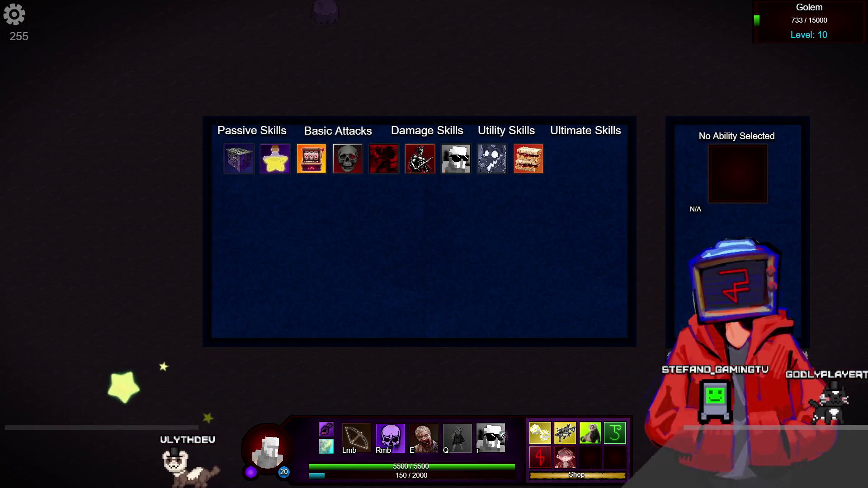
Review Impossible Odds and Witch's Brew, then choose the Final Stand skill.
key(Escape)
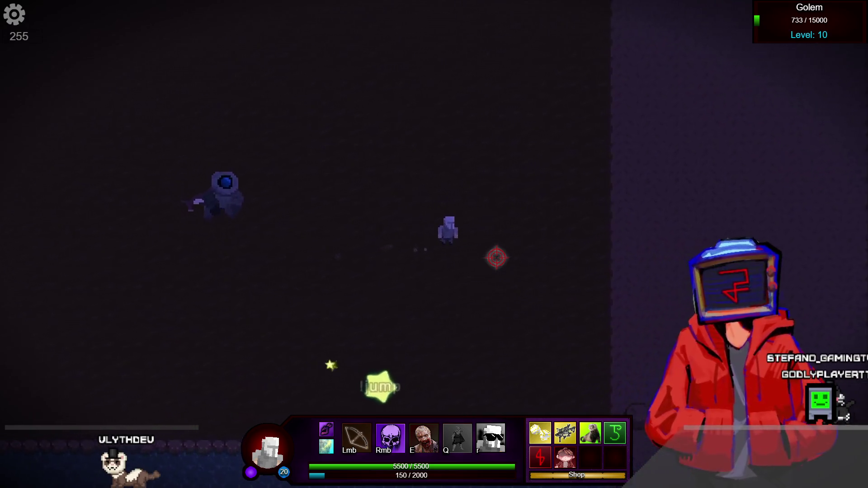
key(a)
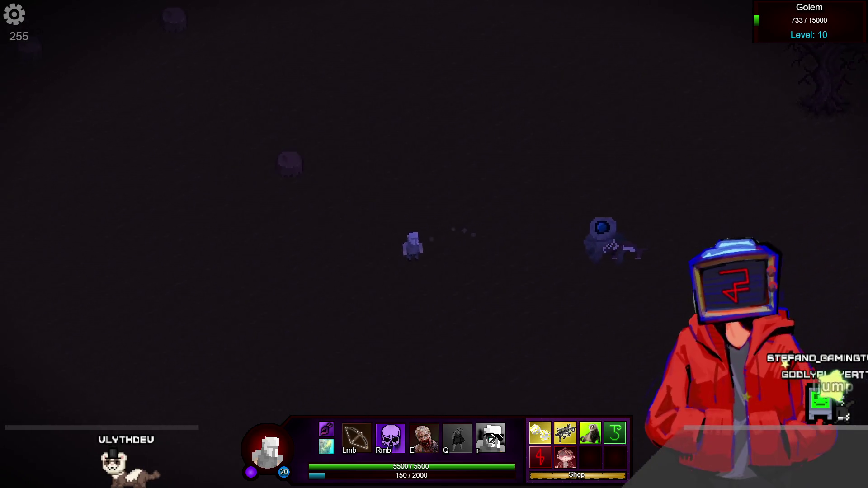
key(k)
click(311, 158)
click(284, 159)
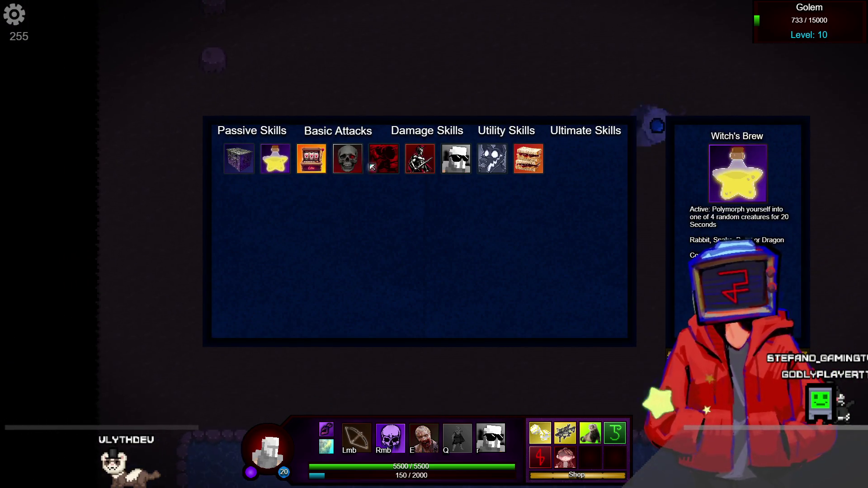
click(383, 158)
key(k)
Cast Q on the Golem to finish it, then walk right toward the skeletons.
key(a)
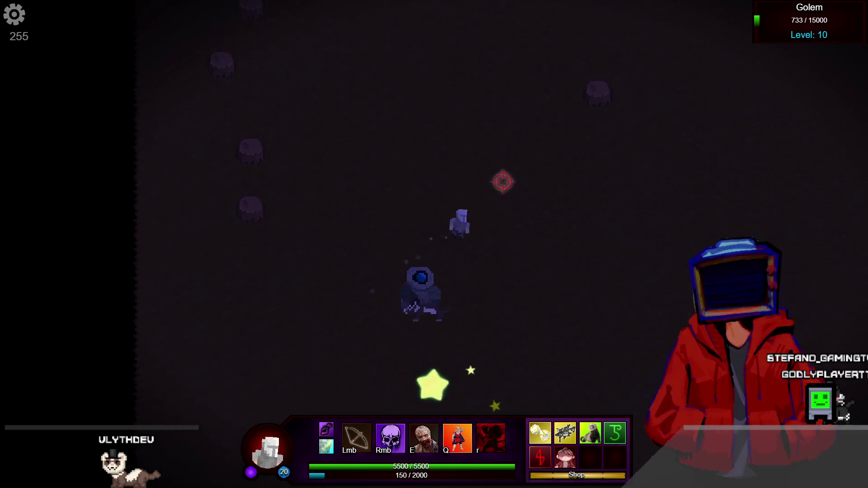
key(q)
key(d)
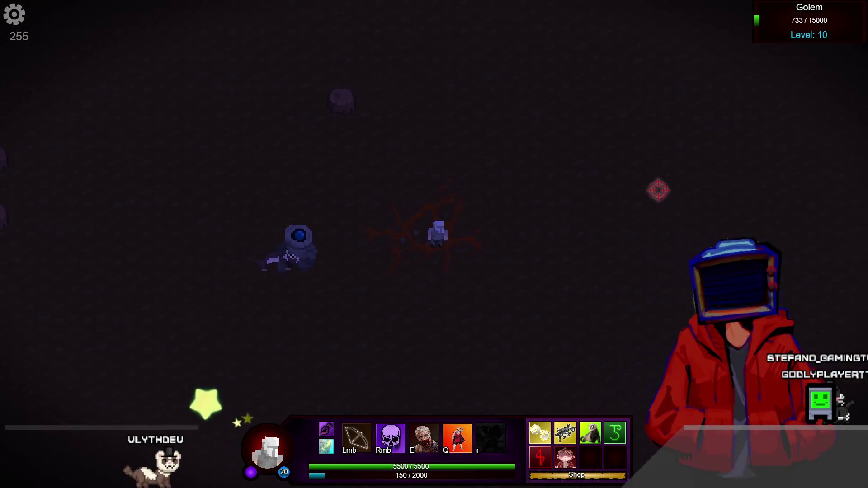
key(d)
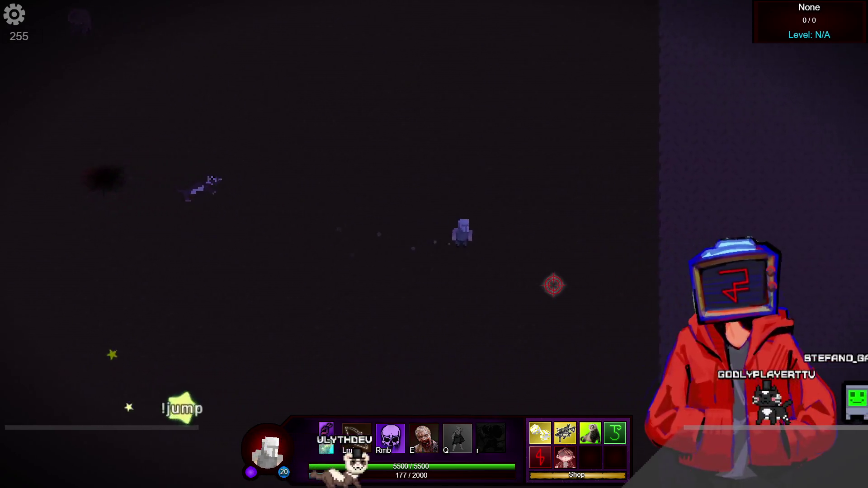
key(d)
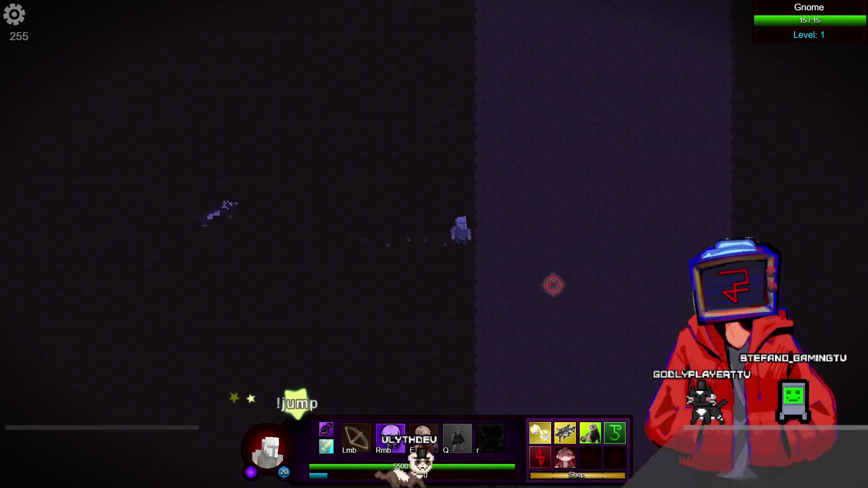
key(d)
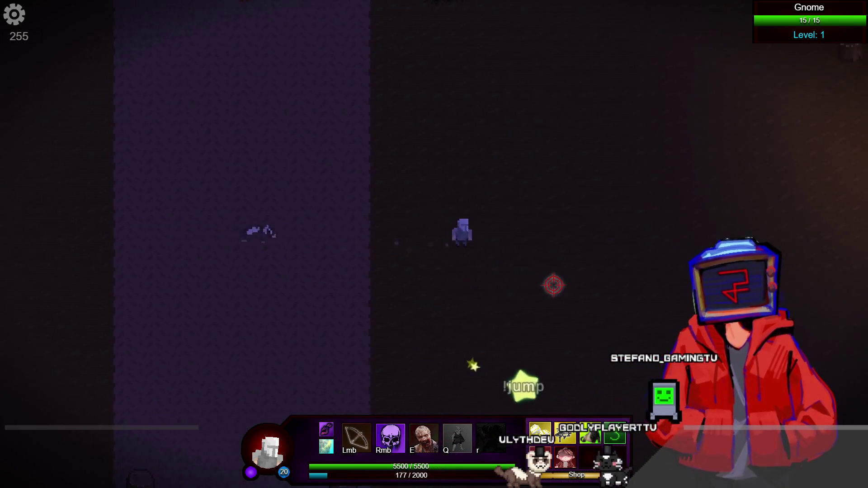
Kite and attack the level 1 Skeletons while keeping full 5500 health.
key(s)
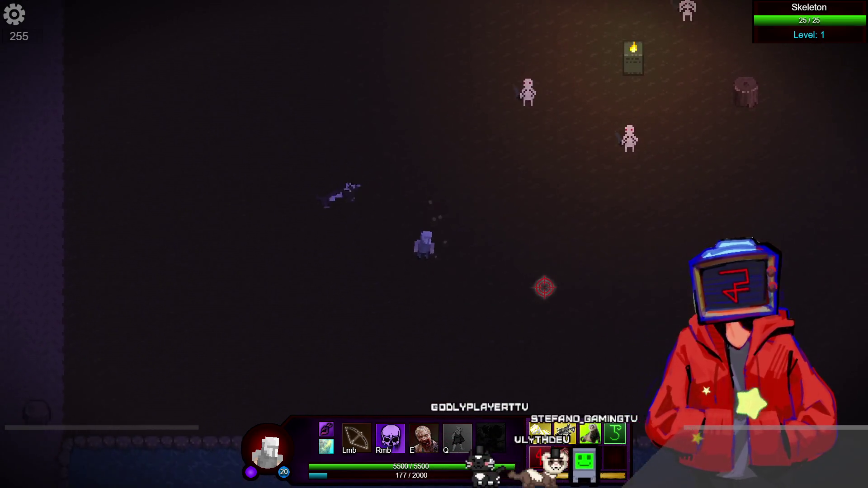
key(a)
key(w)
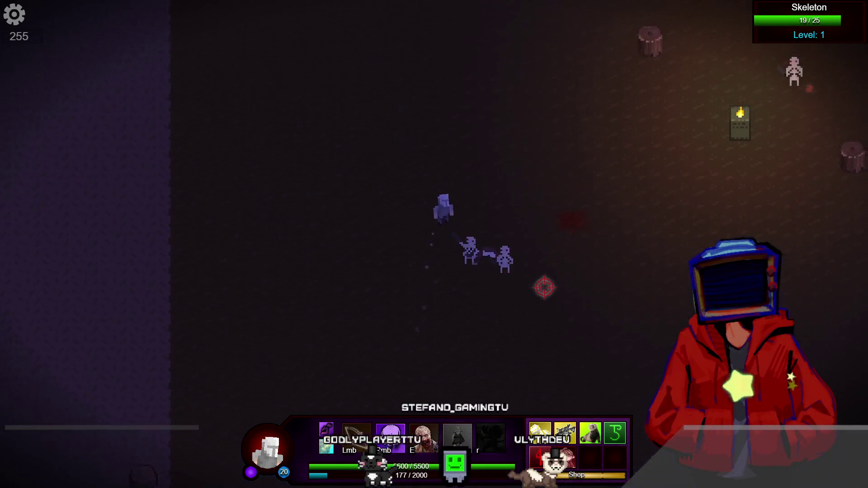
key(d)
key(d)
key(s)
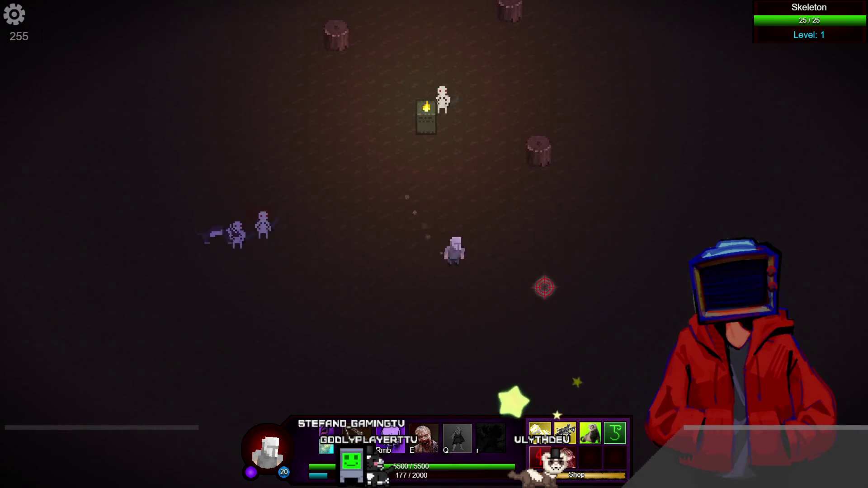
click(294, 211)
key(s)
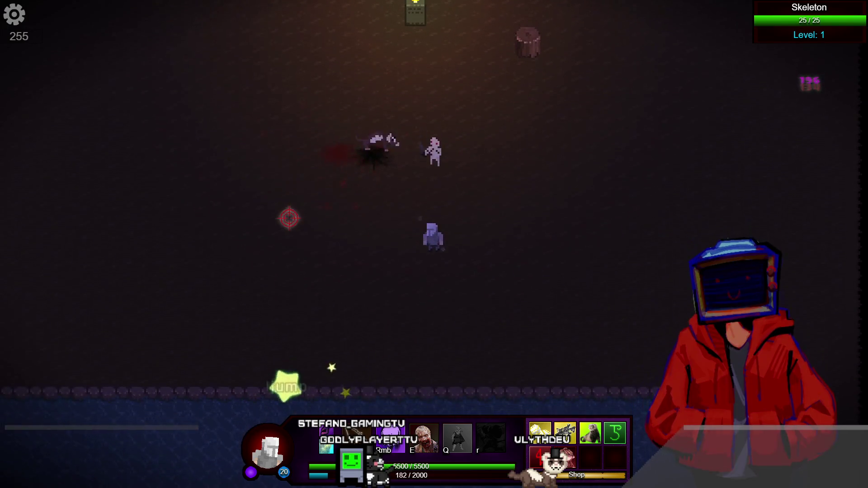
key(a)
key(a)
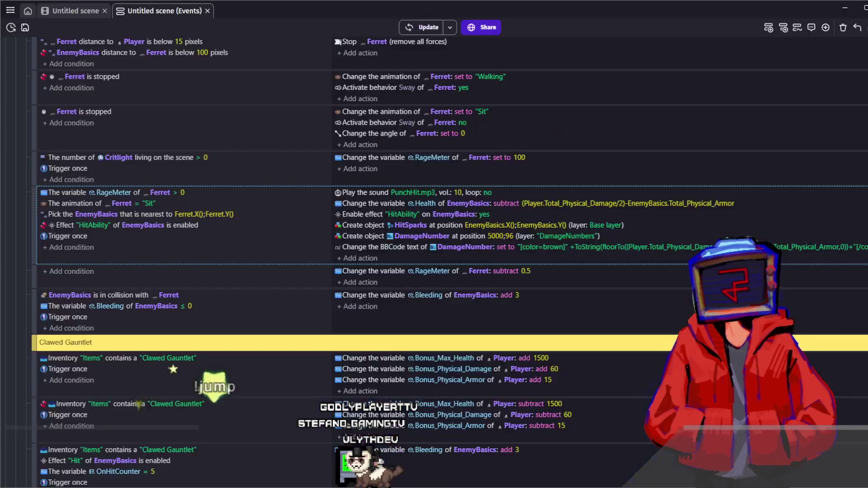
click(462, 317)
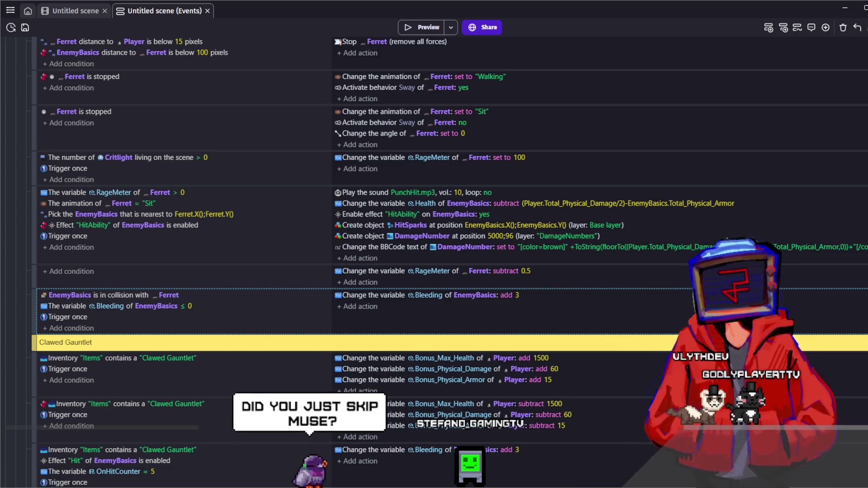
click(180, 253)
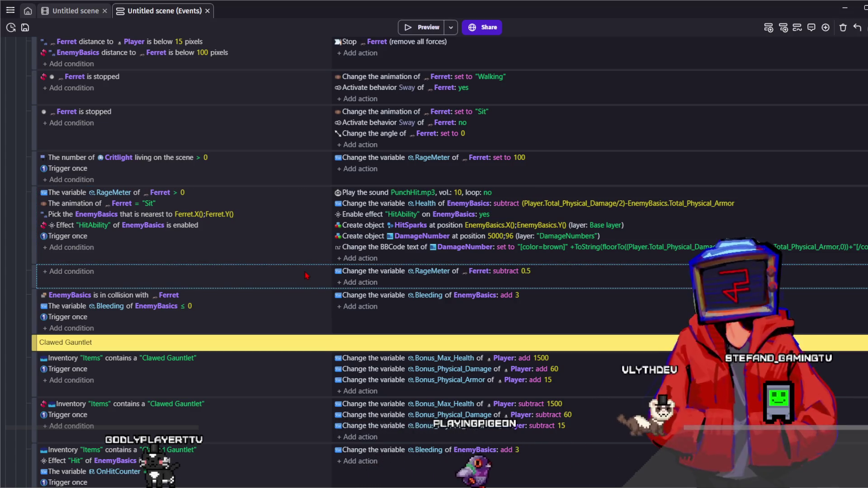
Save the project with Ctrl+S and select the 'Ferret is stopped' event.
key(ctrl+s)
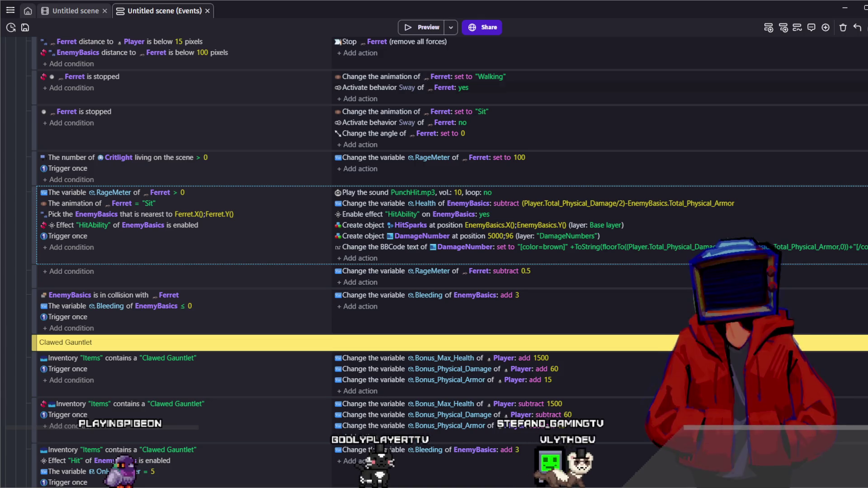
click(296, 144)
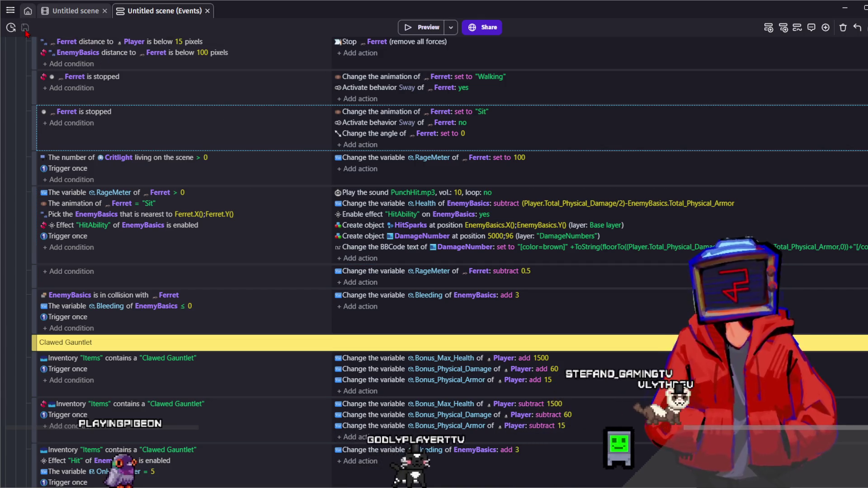
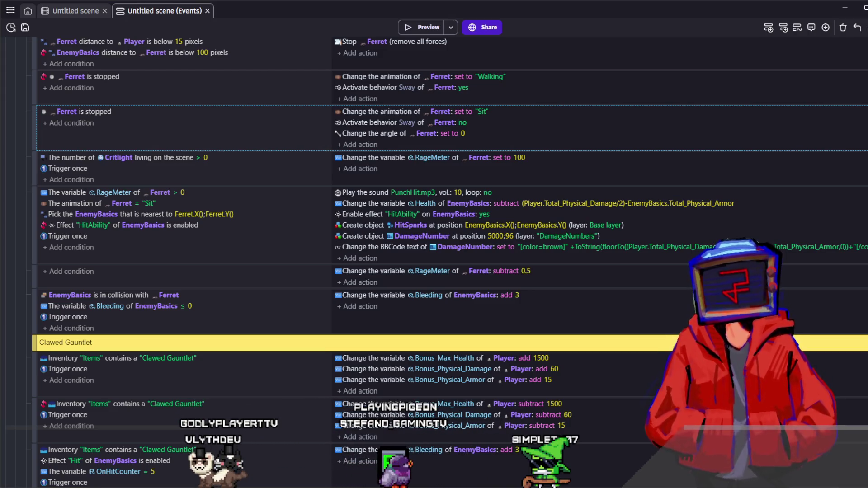
Save the project with the Critlight event selected and left unchanged.
click(407, 180)
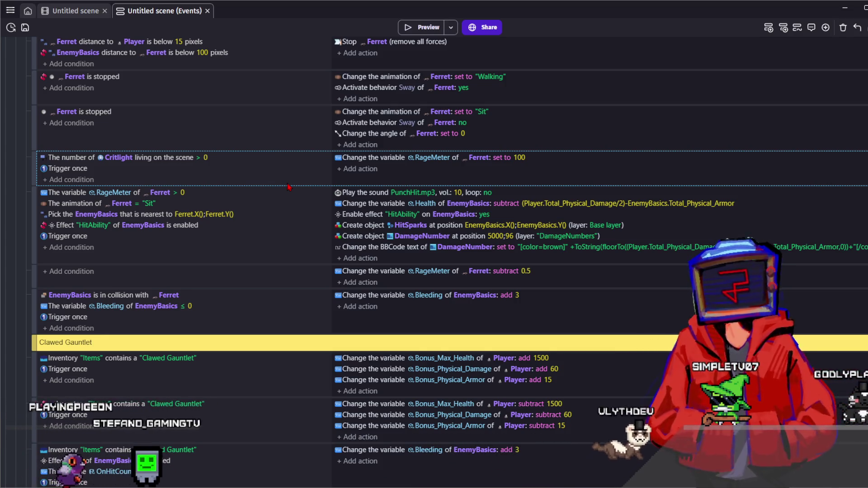
key(ctrl+s)
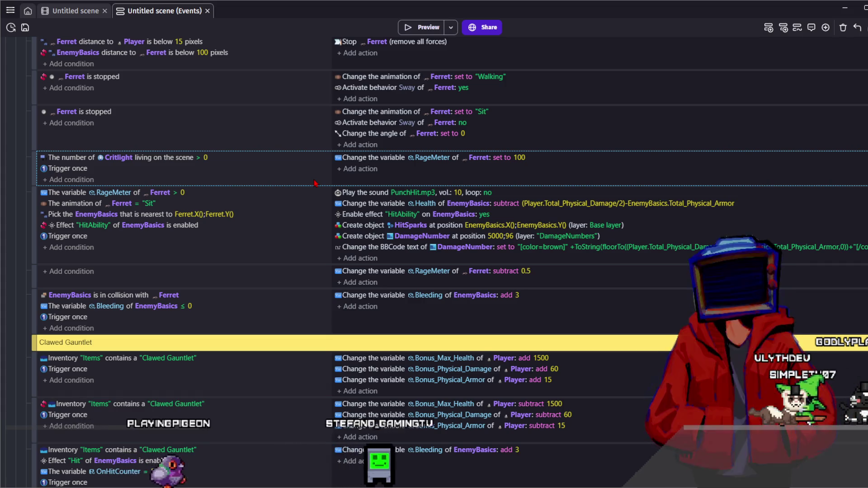
click(28, 29)
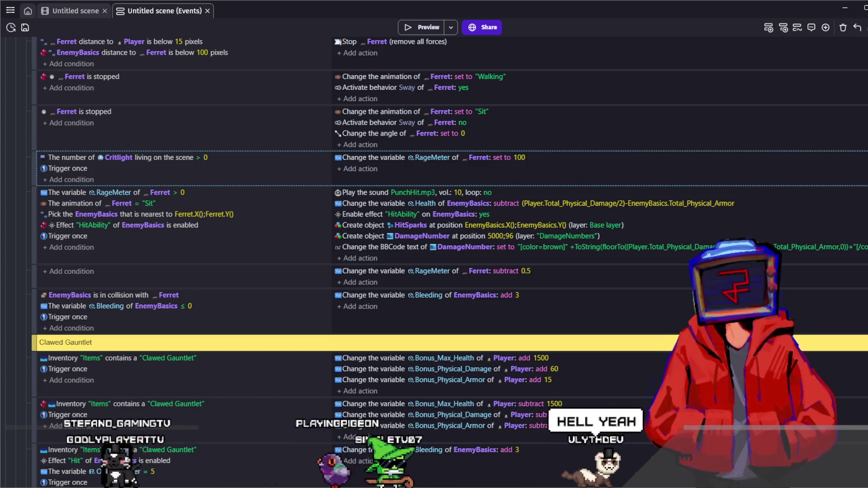
Save again with the RageMeter event selected, then open the damage-number text expression.
click(181, 253)
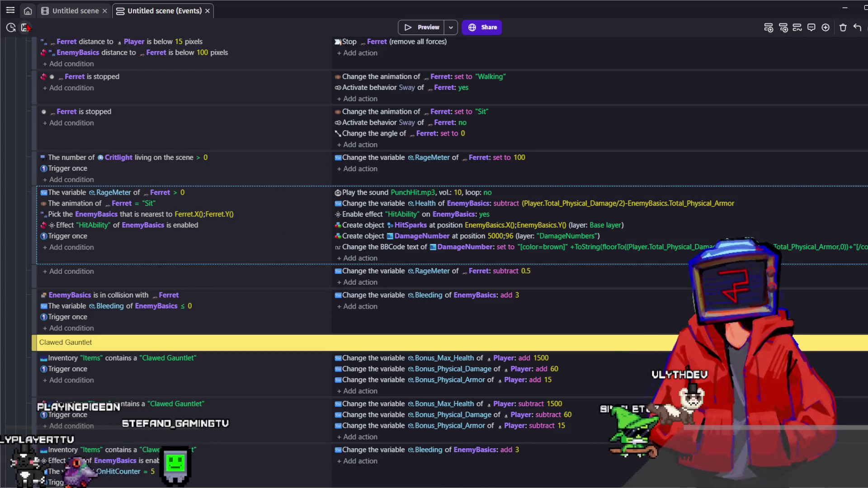
click(26, 28)
click(244, 169)
click(271, 256)
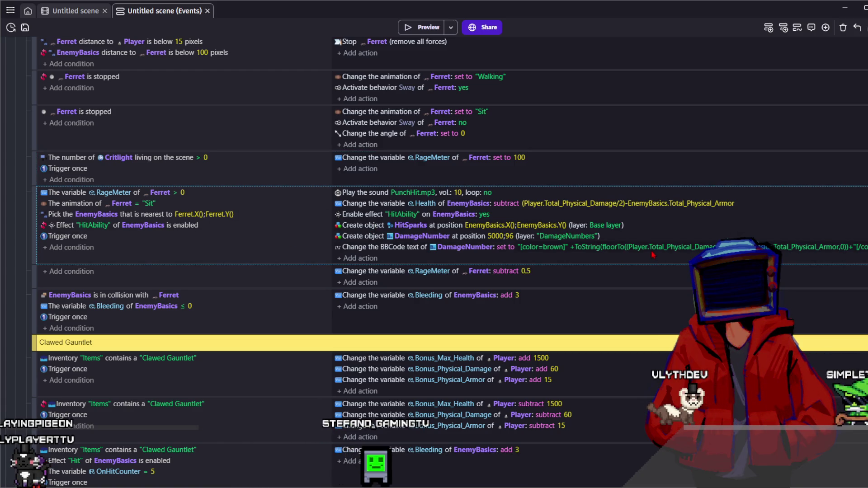
click(685, 253)
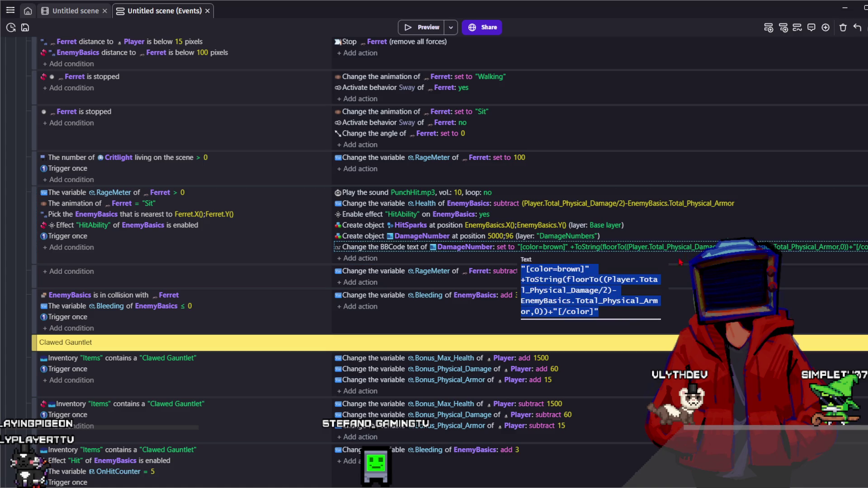
Change the damage-number BBCode text expression's /2 divisor to *0.4.
click(606, 291)
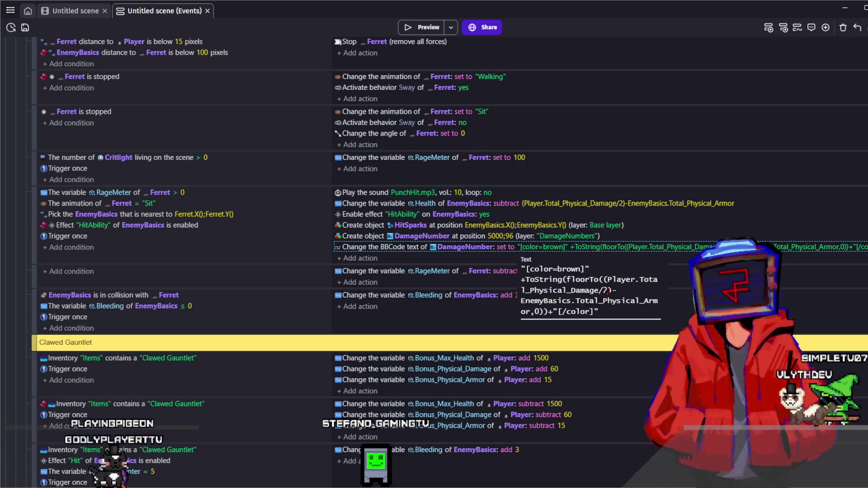
drag(599, 291, 610, 289)
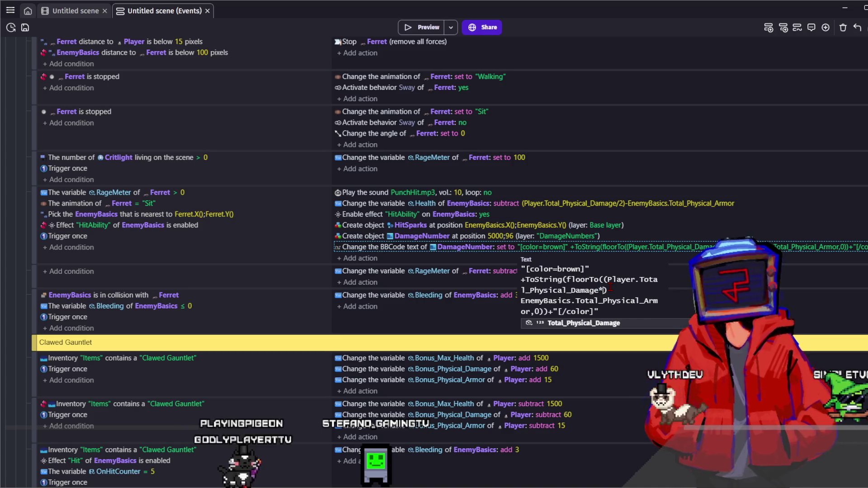
key(BackSpace)
text(/2))
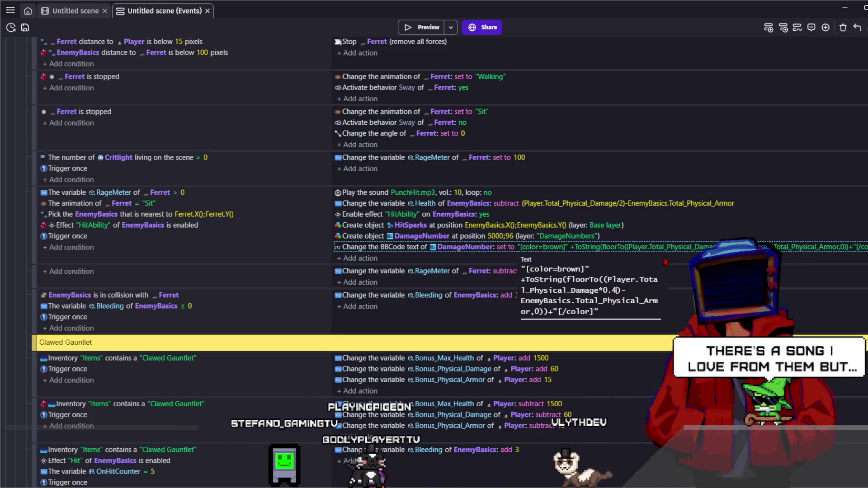
click(631, 216)
Change the Health subtract value from /2 to *4 and return to the scene layout.
click(631, 204)
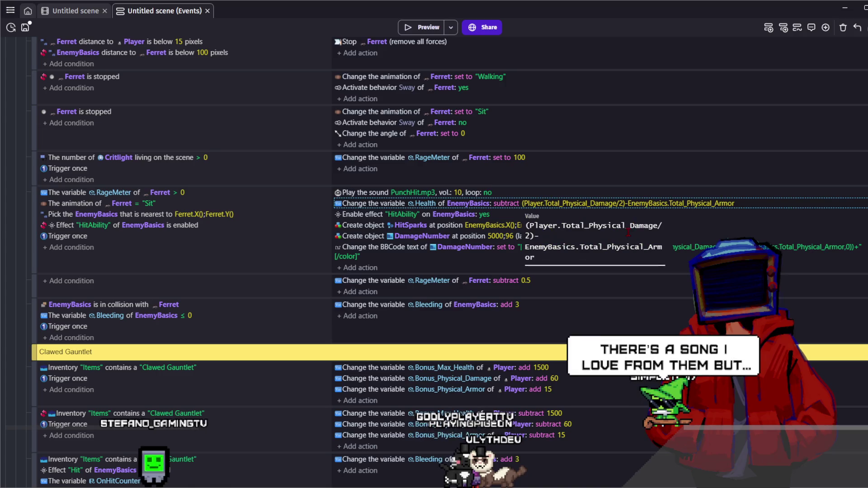
drag(659, 226, 631, 234)
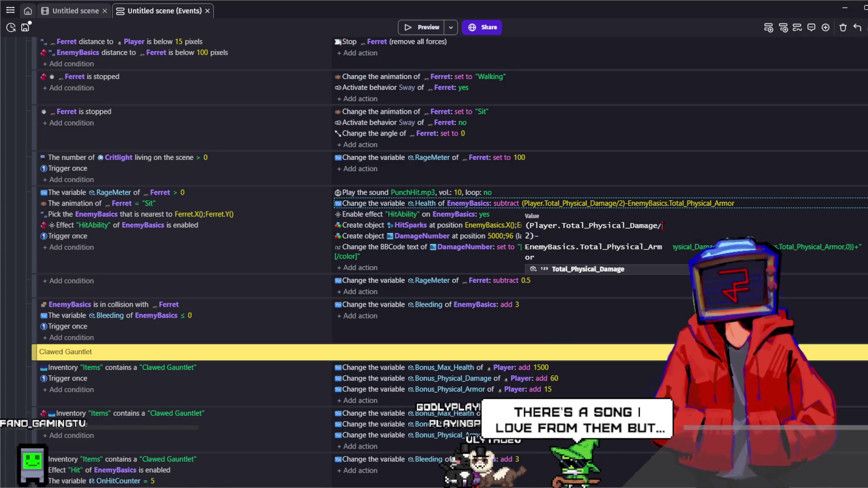
drag(658, 226, 531, 236)
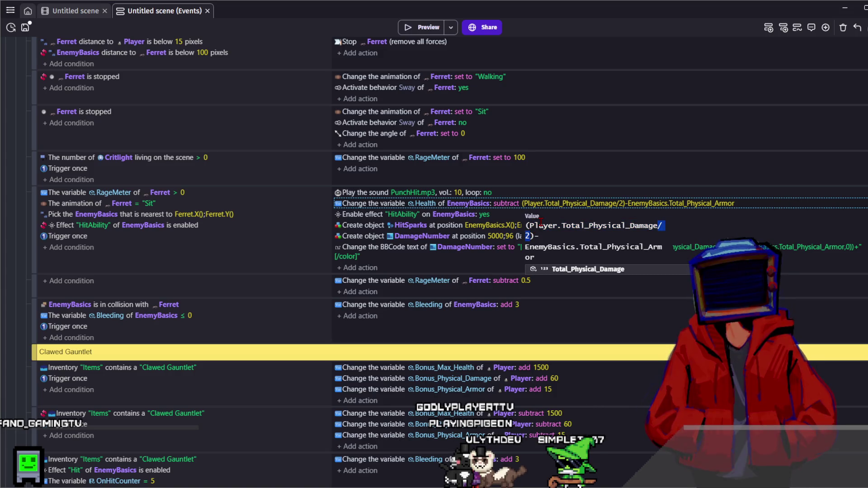
text(*4)
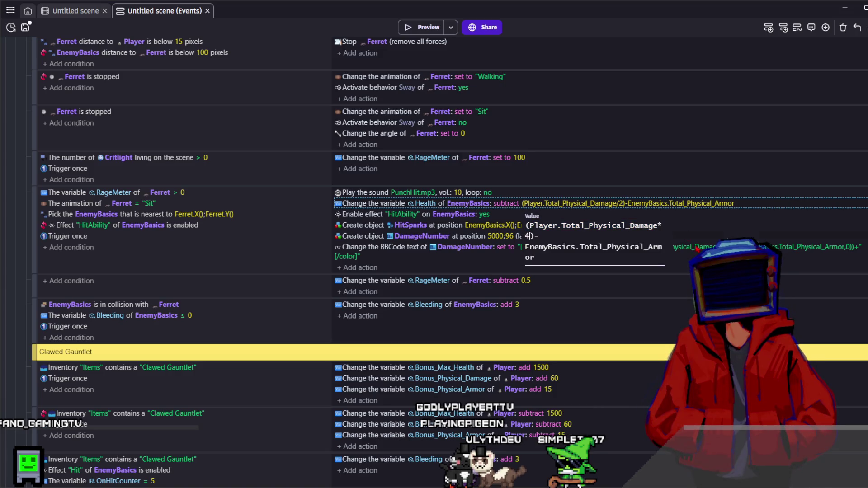
click(657, 234)
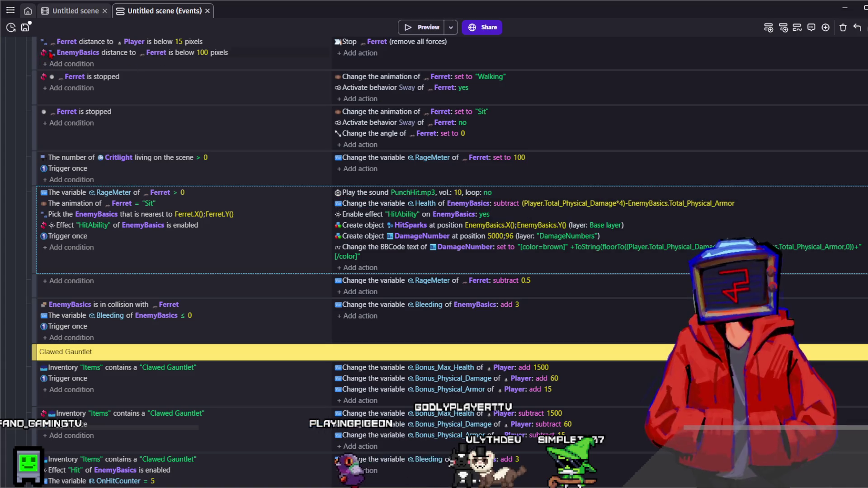
key(ctrl+shift+Tab)
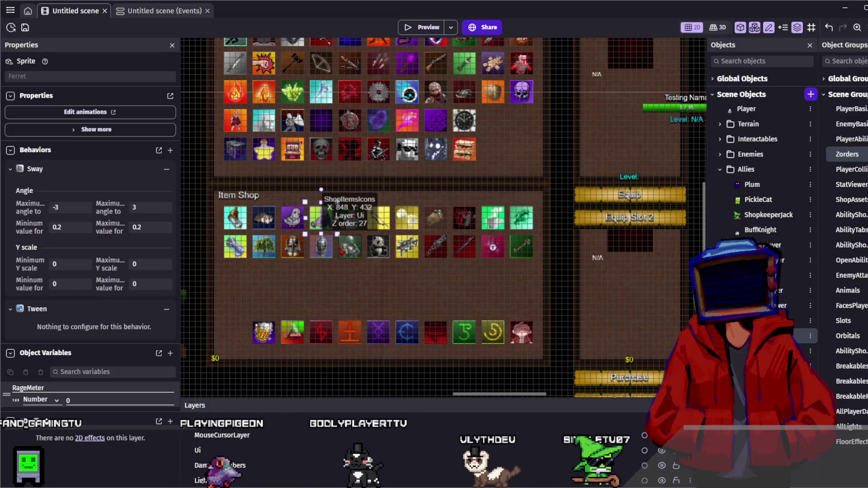
Edit the Ferret shop icon's Item_Description so Frenzy deals 40% Physical Damage, then save.
key(ctrl+s)
click(321, 220)
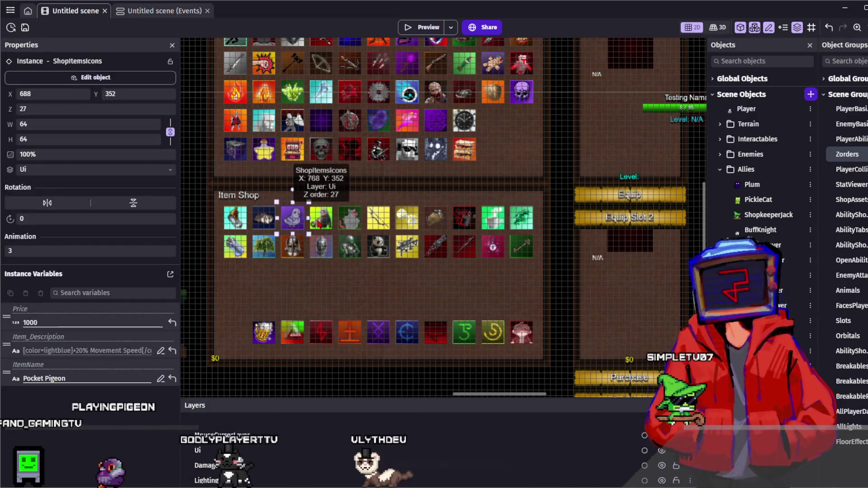
click(160, 350)
double_click(290, 264)
text(40)
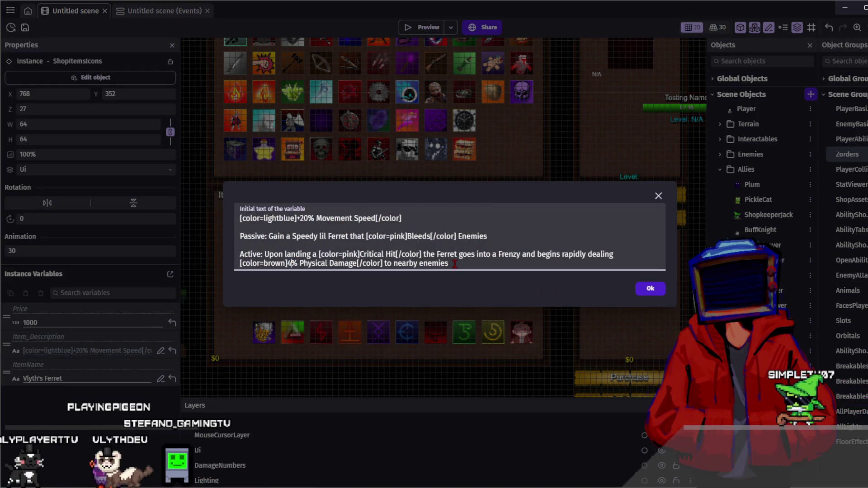
click(650, 289)
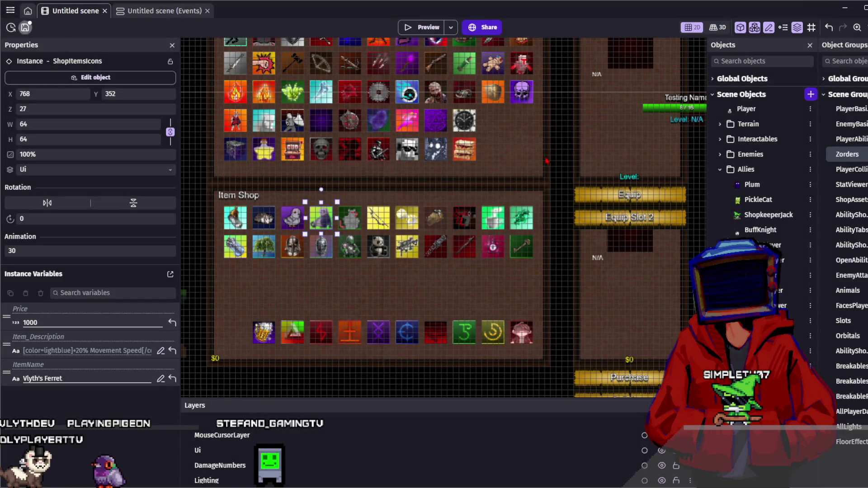
click(540, 154)
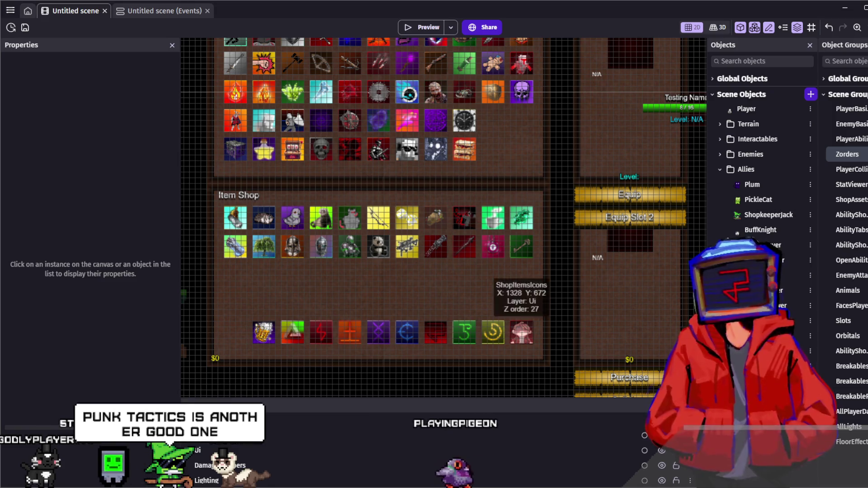
Save the project and run a game preview that opens on the Item Shop.
scroll(315, 111, up, 1)
click(25, 28)
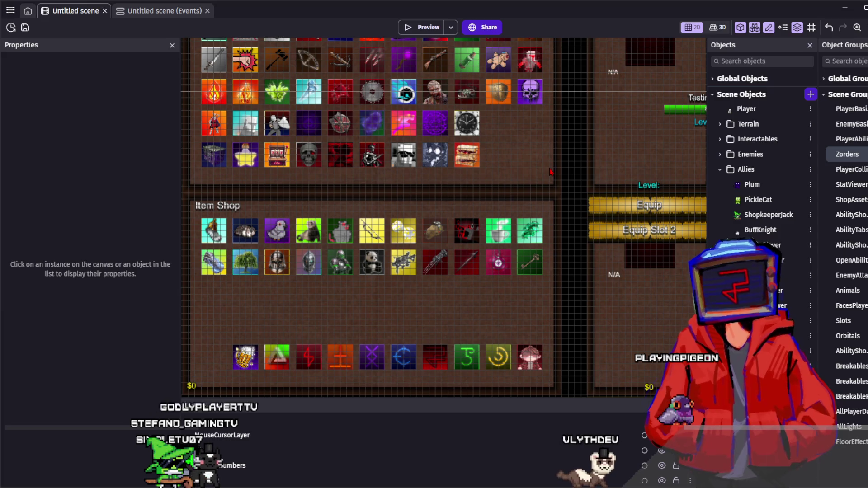
scroll(550, 172, up, 2)
scroll(497, 189, down, 1)
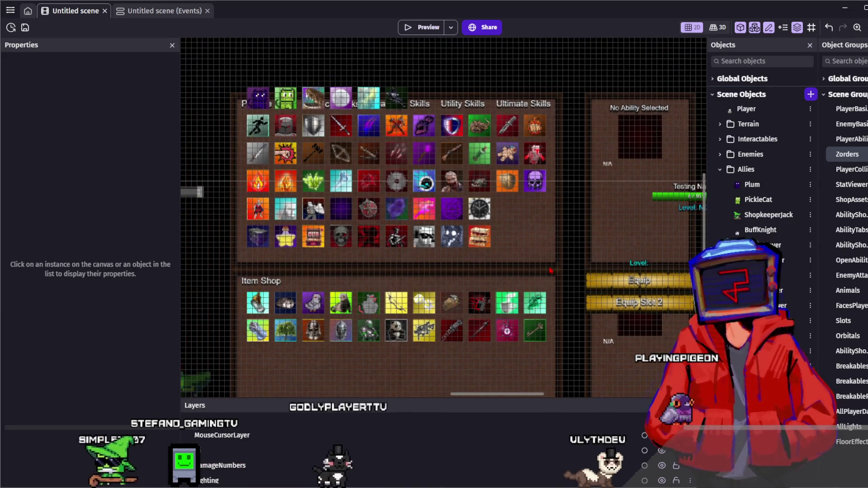
scroll(548, 235, down, 1)
scroll(549, 194, down, 1)
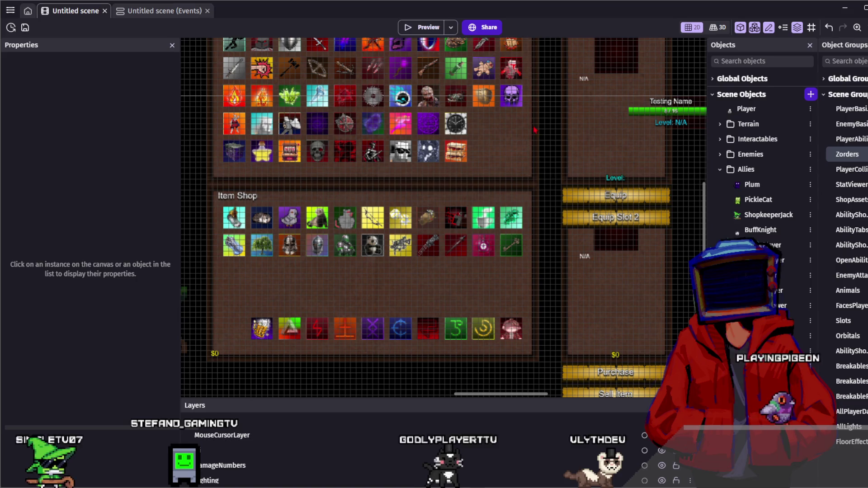
click(425, 28)
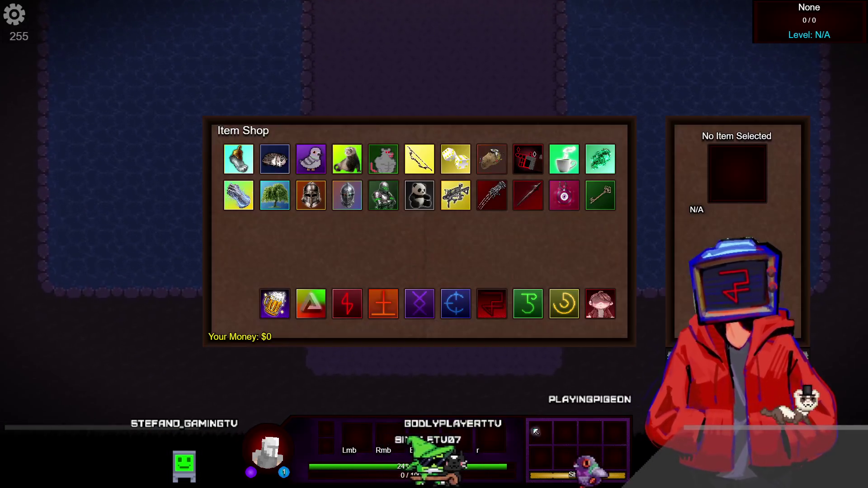
Buy the Omnifect, Strength and Ferret items from the shop.
click(316, 302)
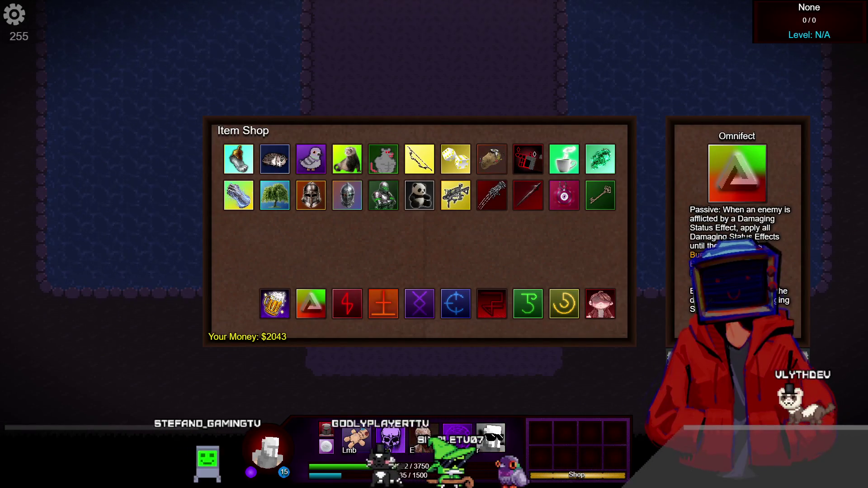
click(312, 302)
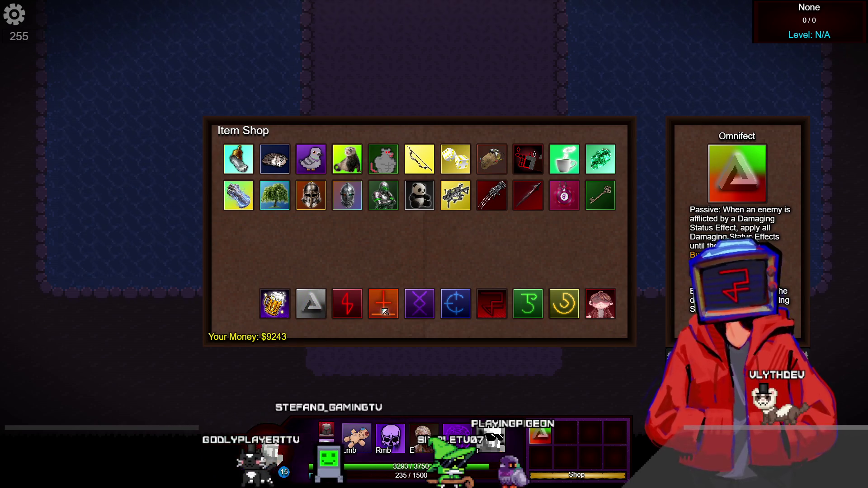
click(377, 302)
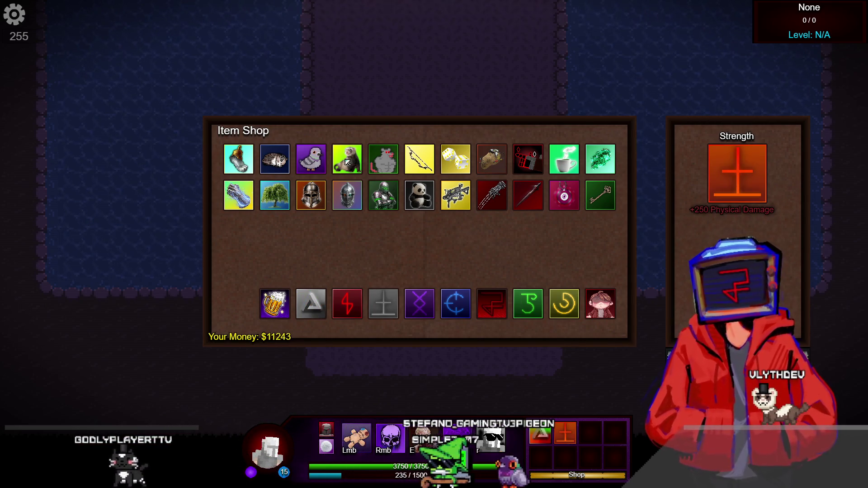
click(347, 158)
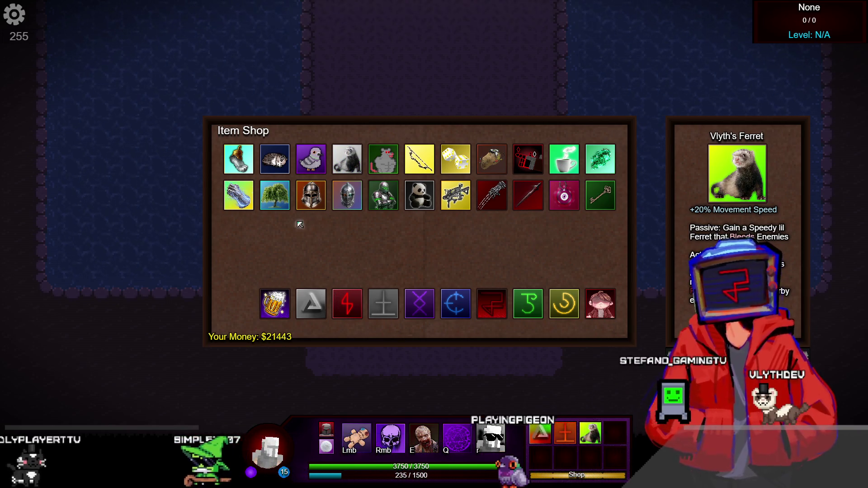
In the skills list, find Warrior's Spirit and assign it to the R ultimate slot.
mouse_move(499, 190)
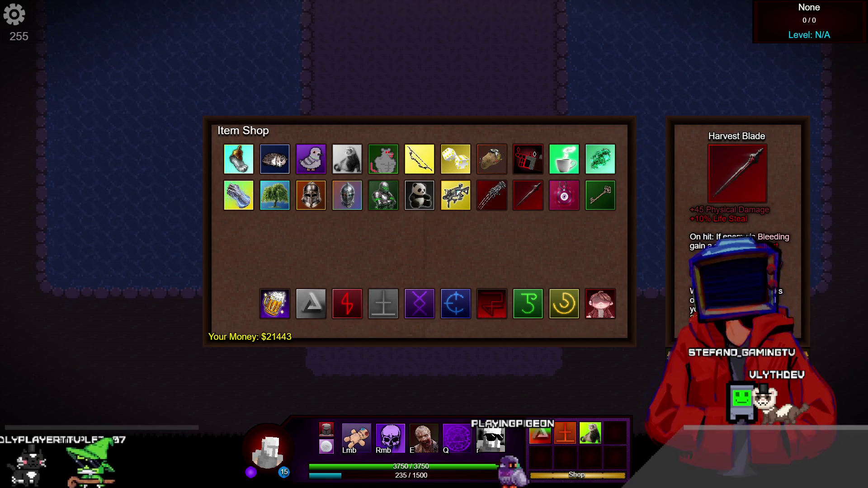
click(461, 441)
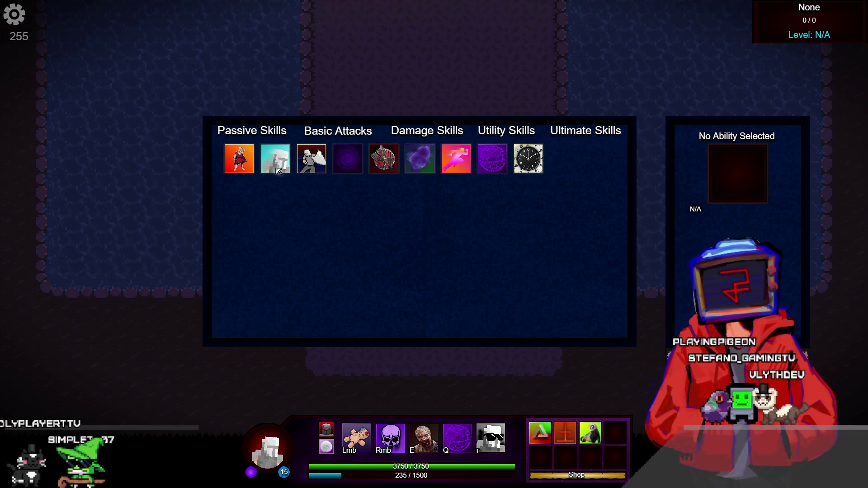
mouse_move(250, 160)
click(387, 420)
click(386, 421)
click(386, 420)
click(386, 420)
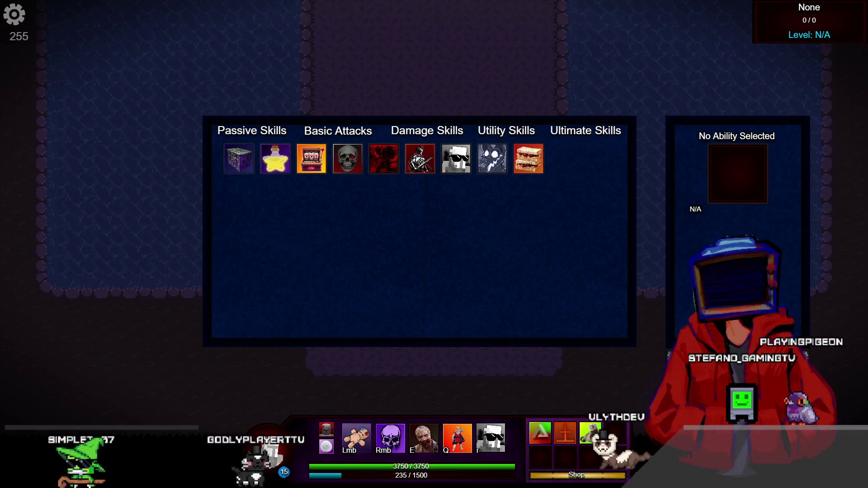
mouse_move(420, 159)
key(r)
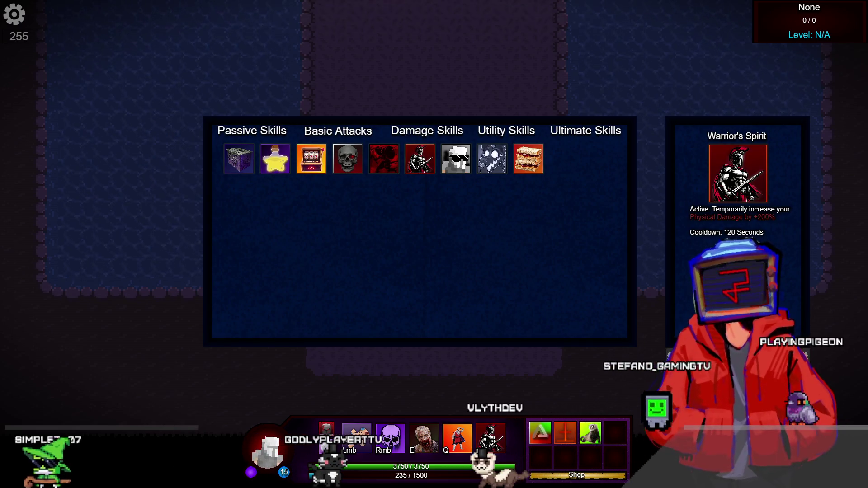
Open the item shop with B and buy No Mercy.
key(Escape)
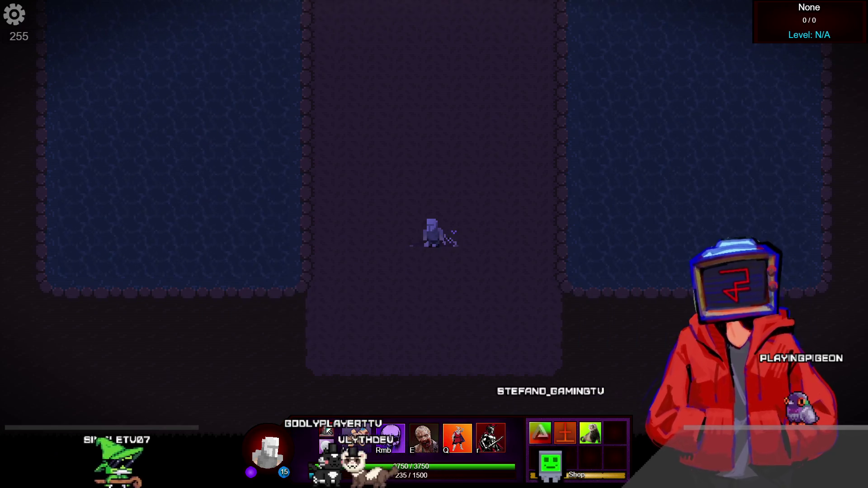
key(b)
click(600, 303)
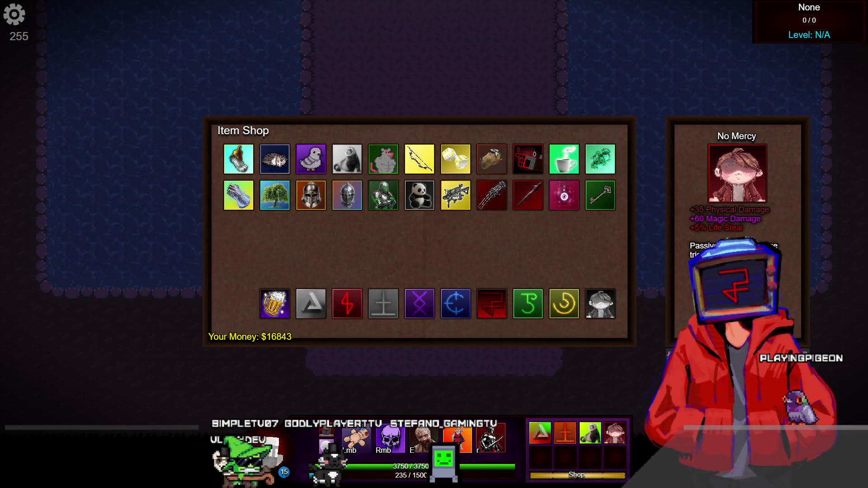
Equip Power Surge as the passive and Blunderbuss as the Lmb basic attack.
key(k)
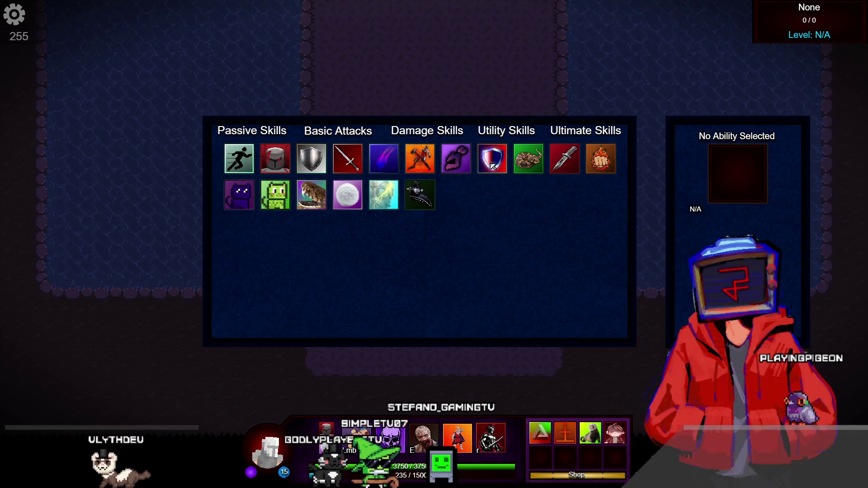
mouse_move(492, 158)
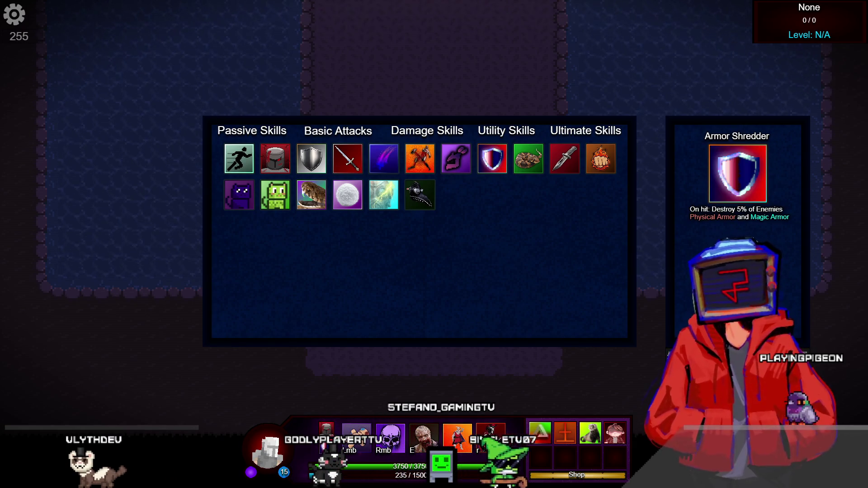
click(391, 202)
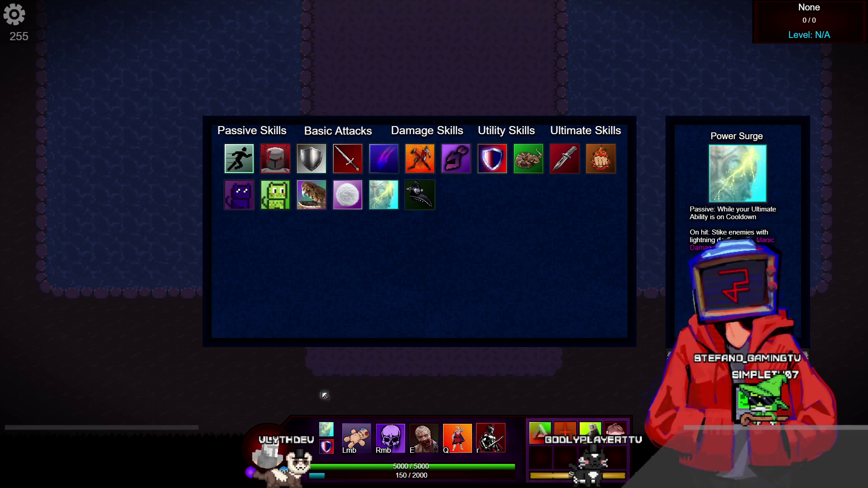
click(357, 441)
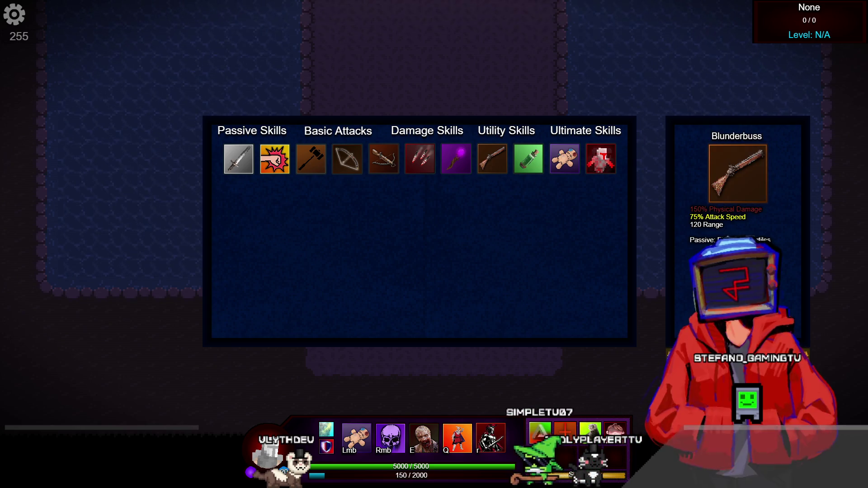
click(390, 438)
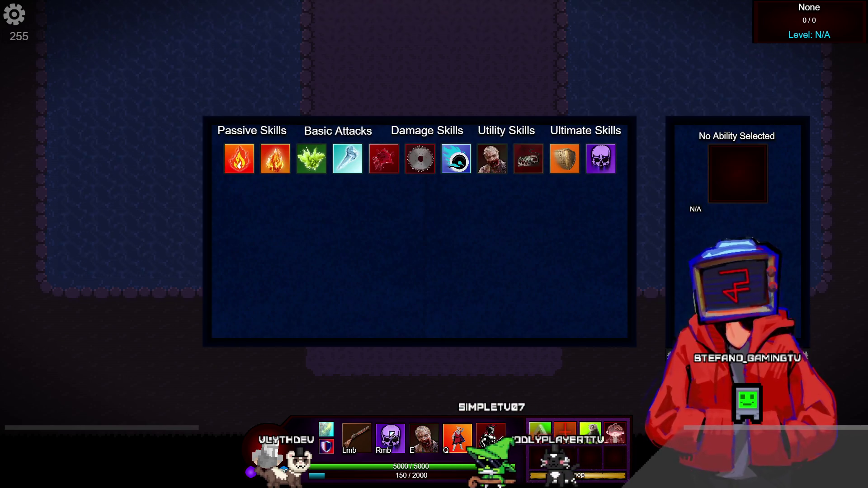
Assign Blood Burst to Rmb and Spread the Flames to E, then close the skills panel.
click(383, 158)
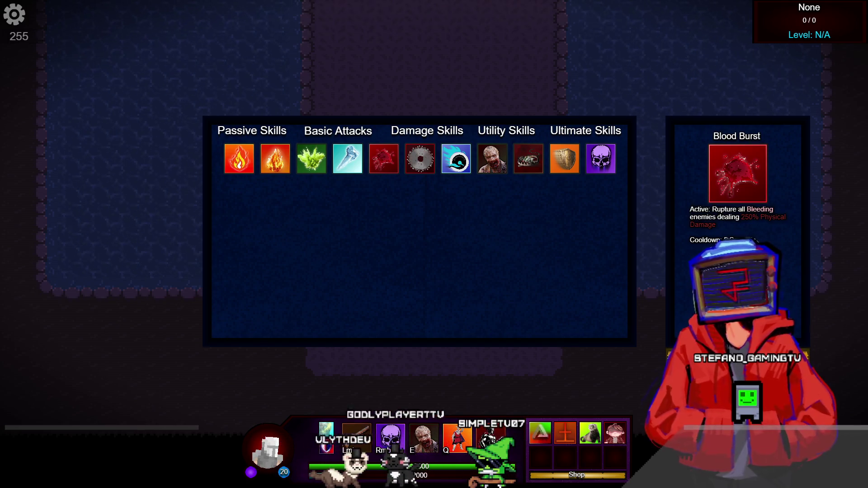
click(424, 437)
click(275, 158)
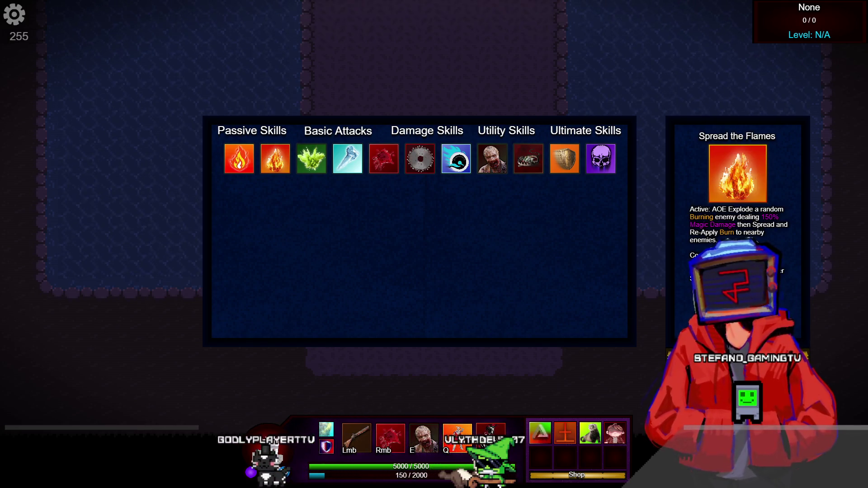
key(Escape)
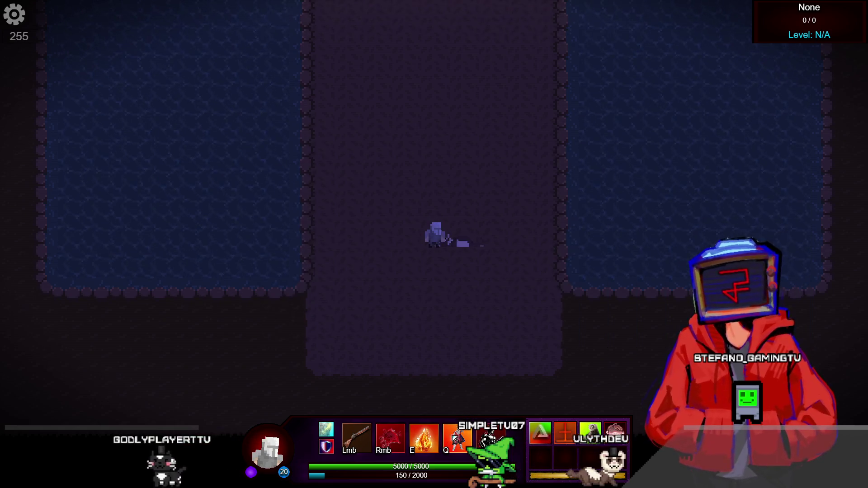
Check the skills and item shop panels, then close them to resume play.
key(k)
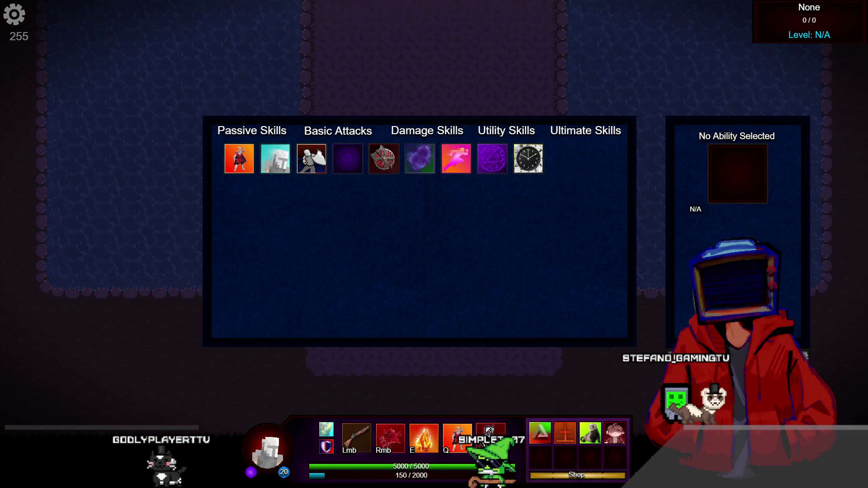
key(Escape)
key(b)
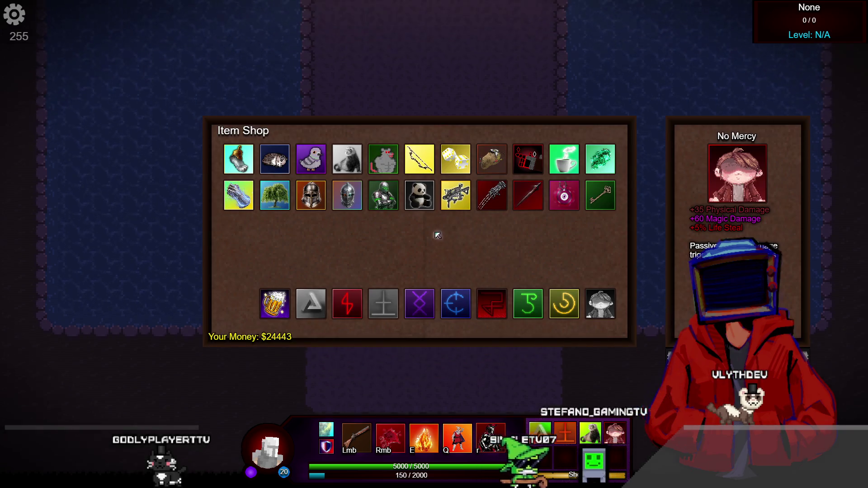
mouse_move(455, 200)
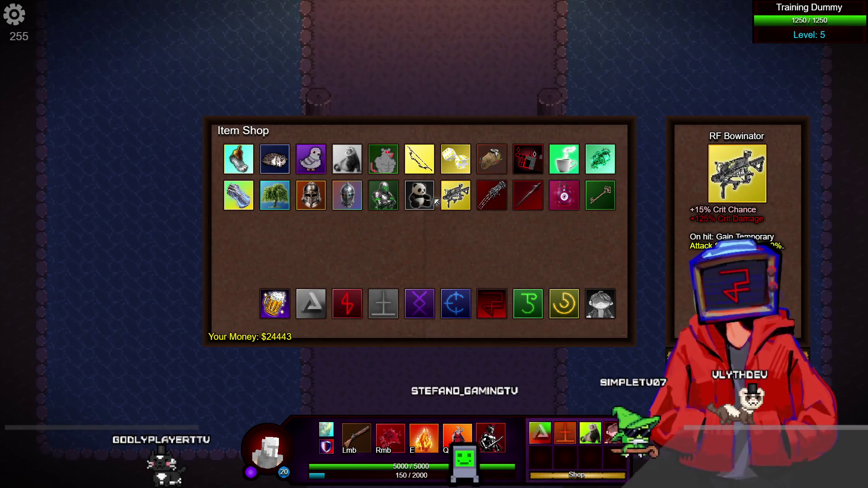
key(k)
key(Escape)
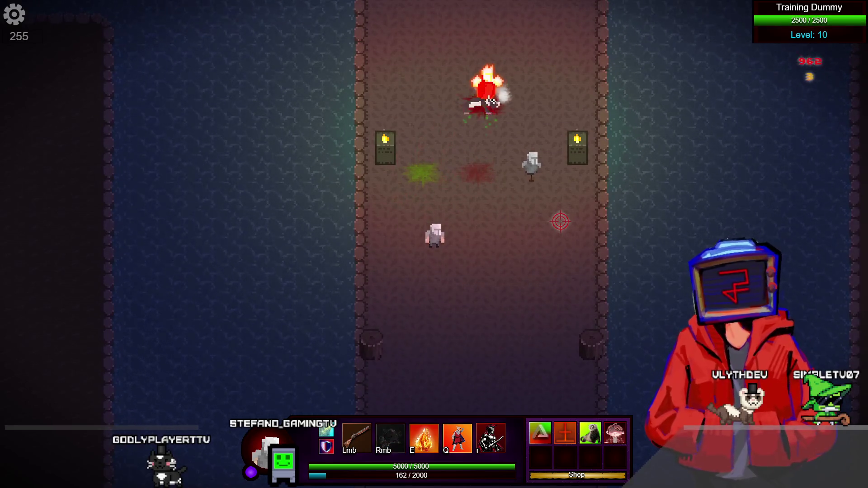
Cast E and Q on the training dummy and walk up the corridor.
key(e)
key(q)
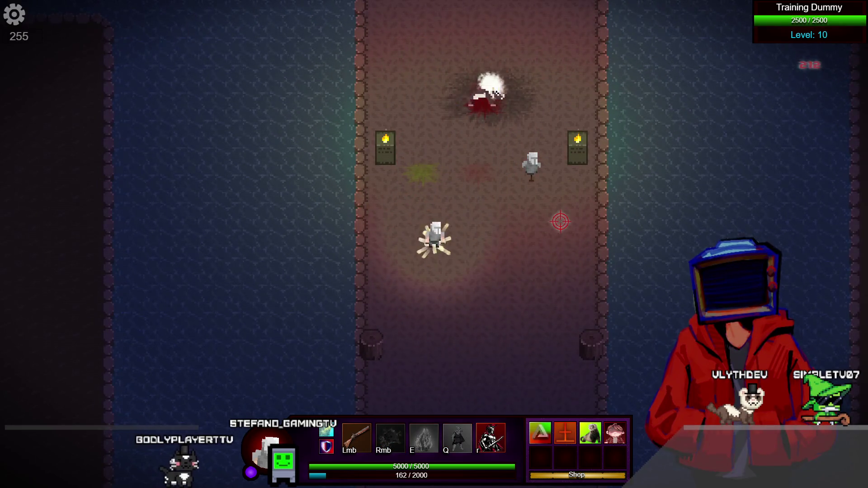
key(w)
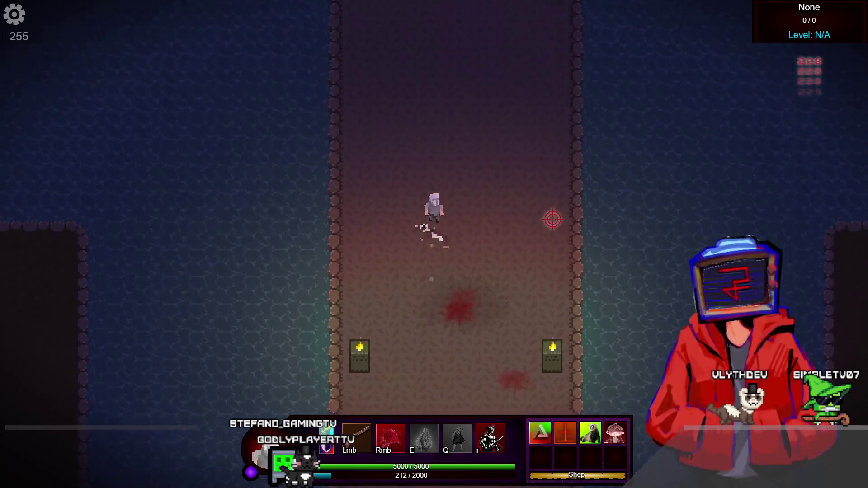
key(w)
key(w)
Approach and defeat the level-10 Golem, then leave the preview for the scene editor.
key(a)
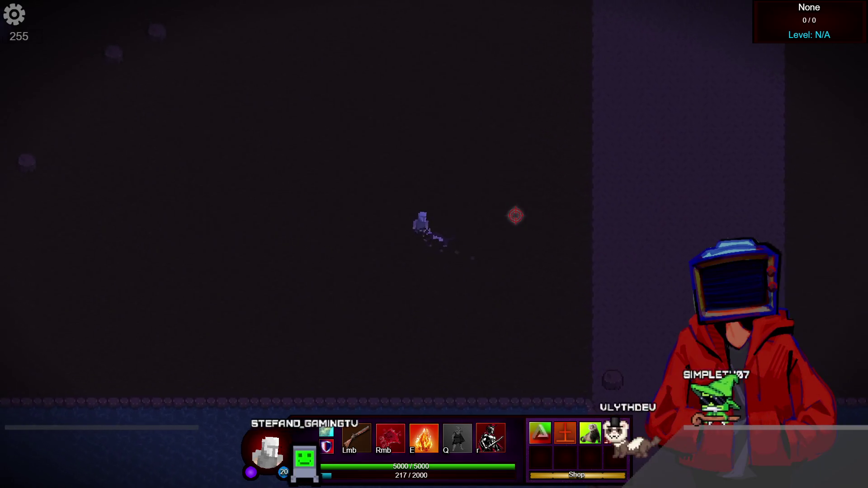
key(w)
key(a)
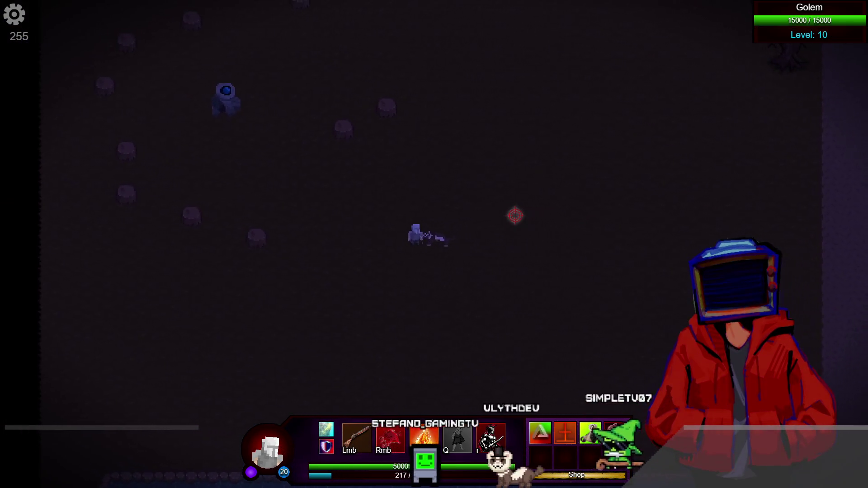
key(a)
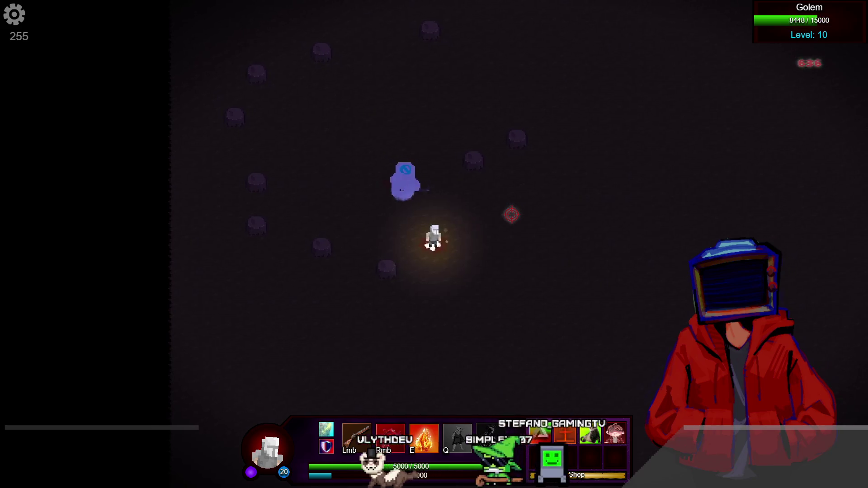
key(s)
key(d)
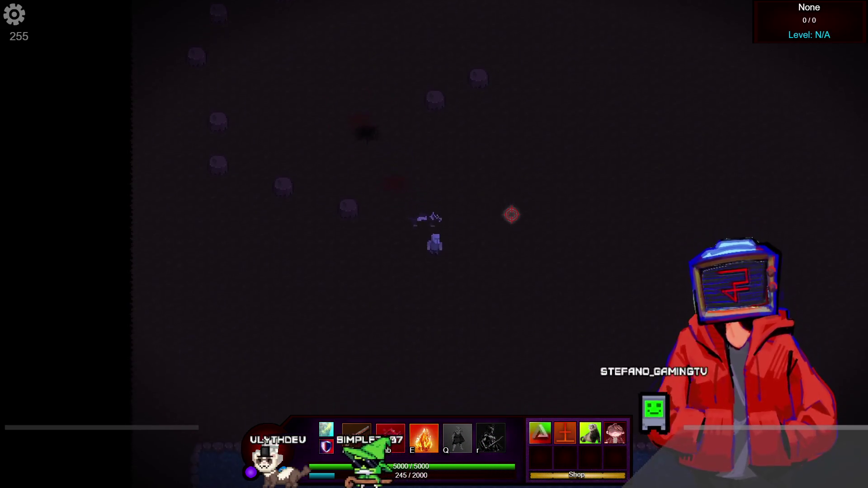
key(a)
key(s)
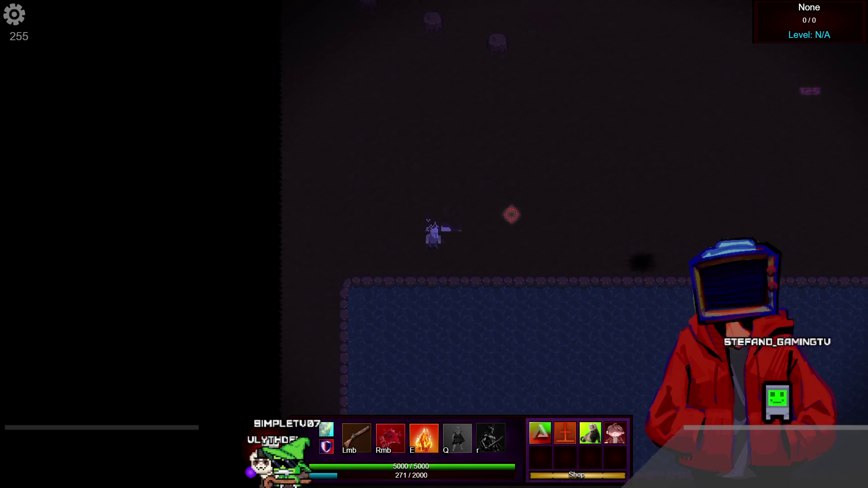
key(alt+Tab)
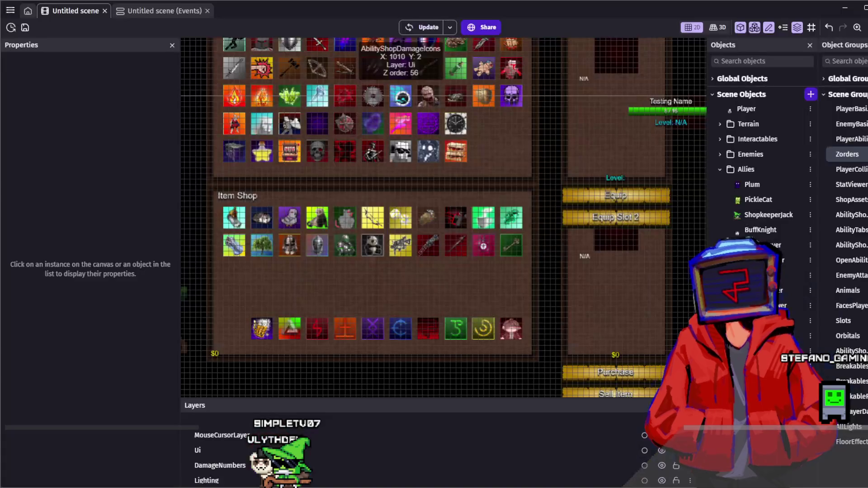
Add a 15-pixel Ferret-to-EnemyBasics distance condition to the RageMeter event, then start a preview.
click(142, 13)
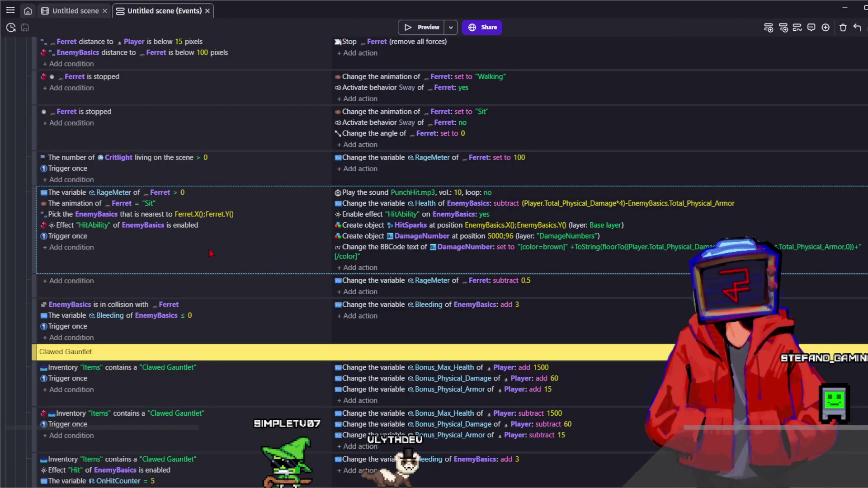
click(192, 287)
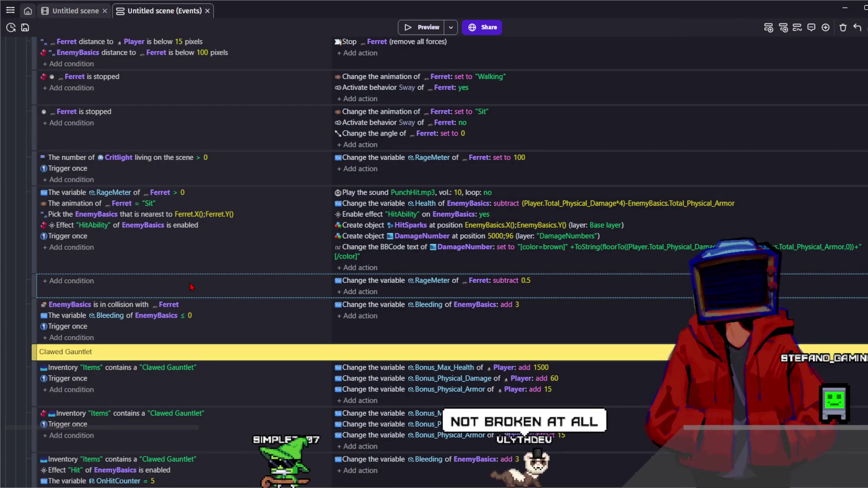
click(113, 42)
scroll(115, 102, up, 1)
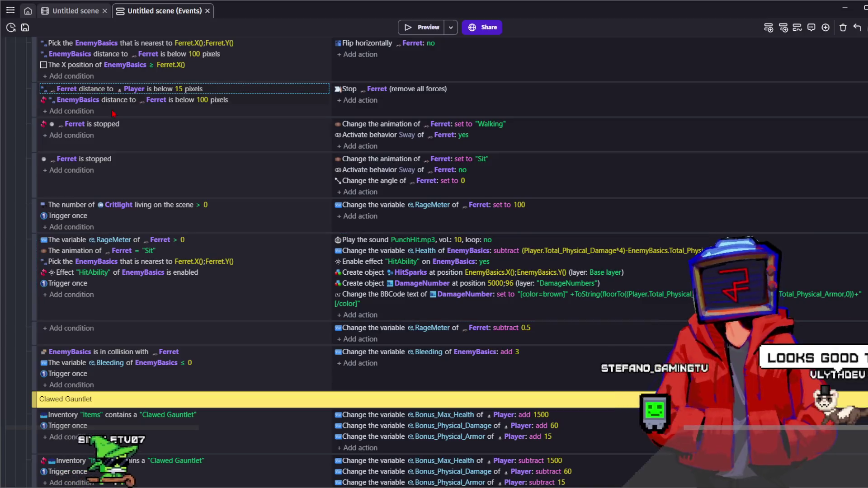
click(136, 273)
key(ctrl+v)
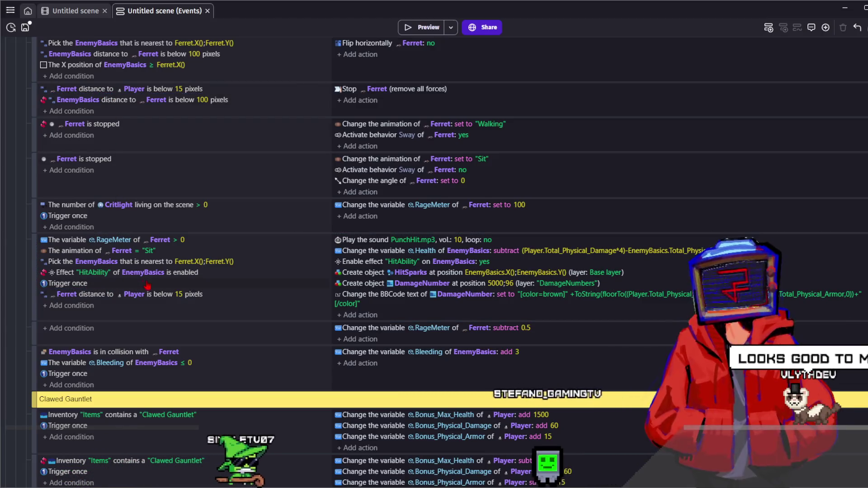
click(143, 273)
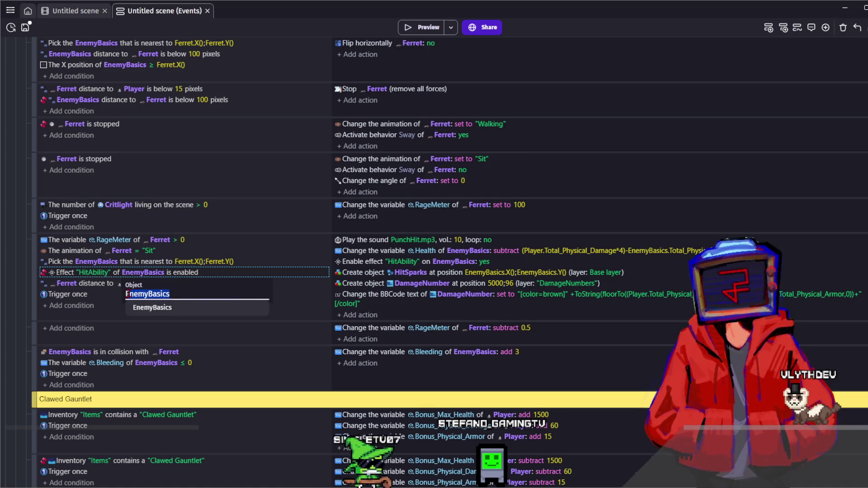
key(Return)
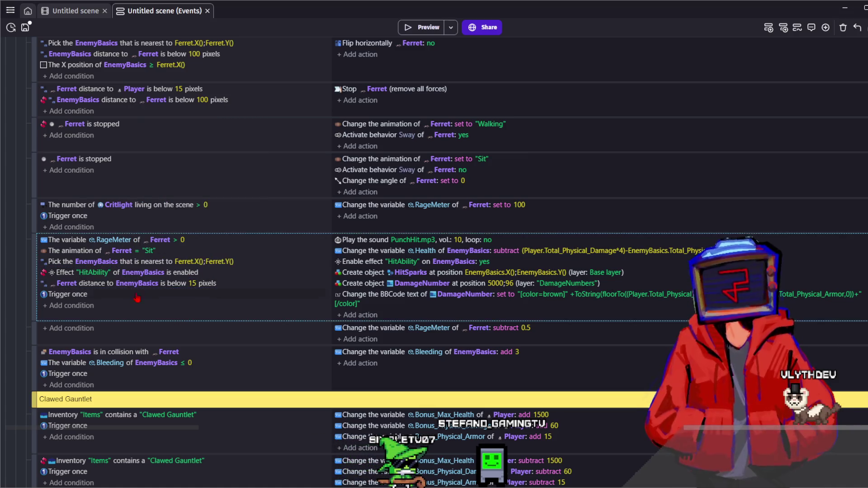
click(180, 313)
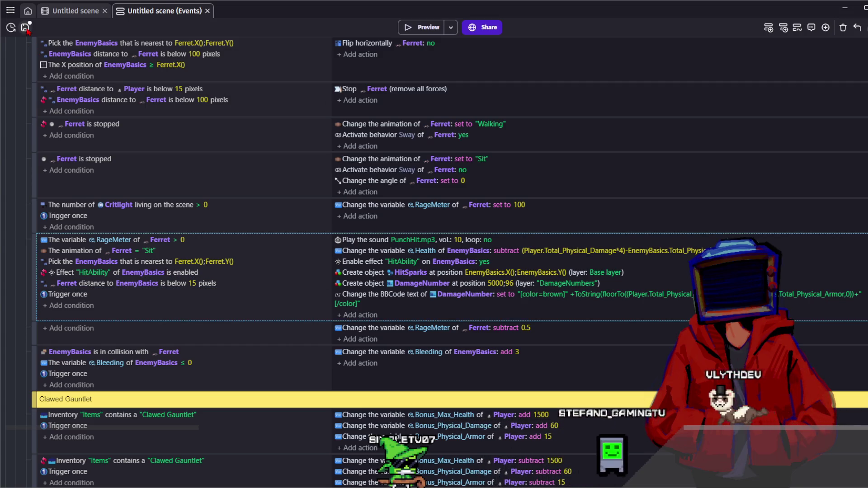
click(428, 30)
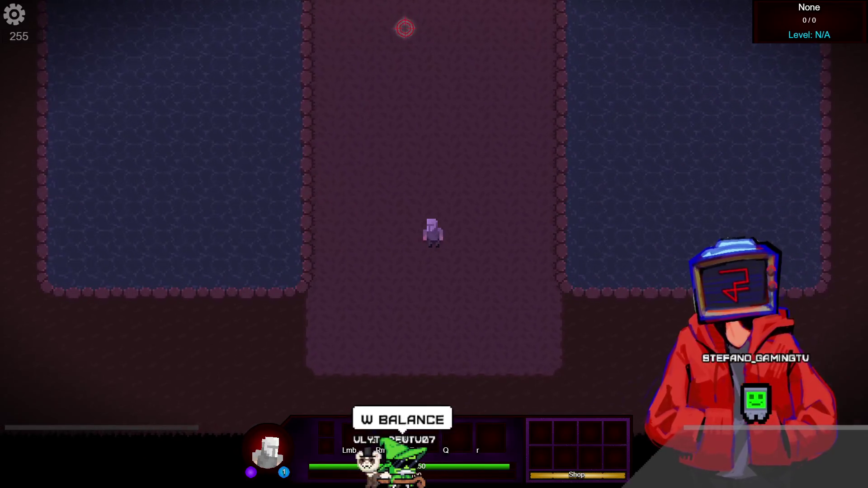
Open the skill panel, inspect Power Surge and Contagious Pandemic, and clear the selection.
key(w)
key(Tab)
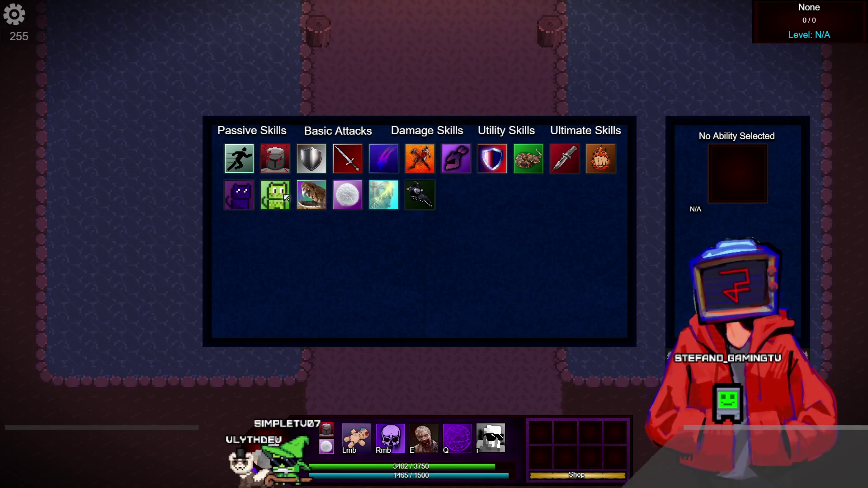
click(389, 197)
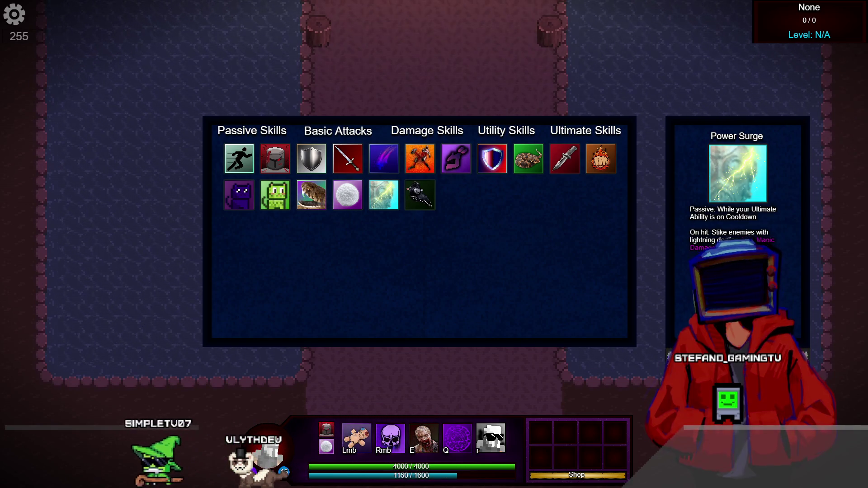
click(434, 203)
click(391, 197)
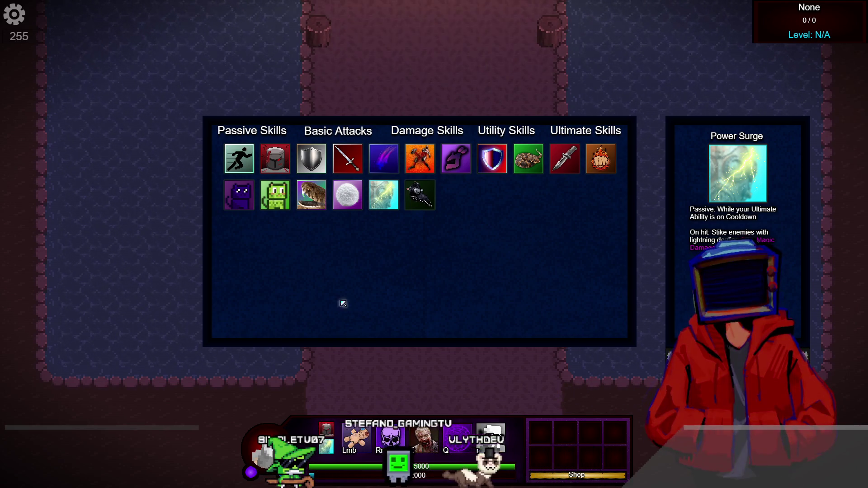
click(329, 432)
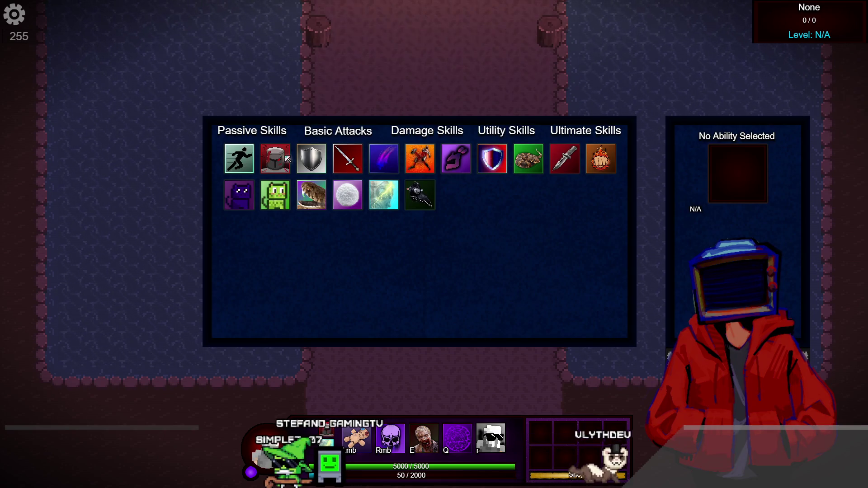
Assign Armor Shredder, Blunderbuss as basic attack, and Blood Burst to hotbar slots.
click(493, 160)
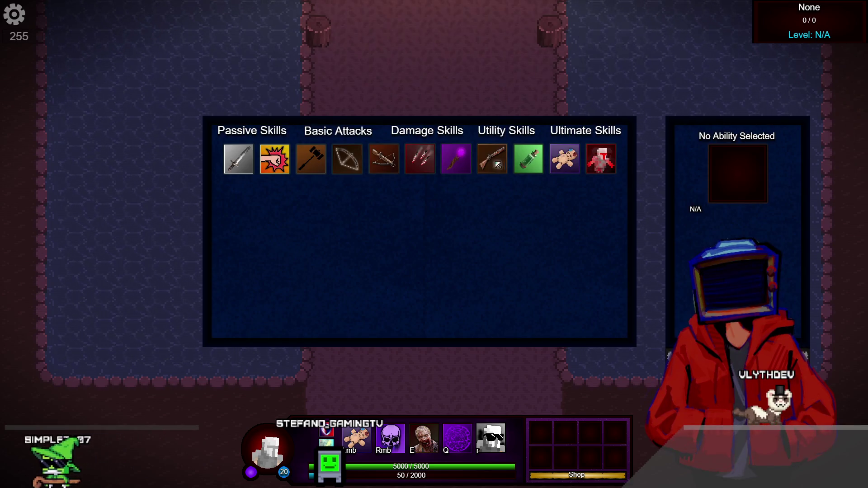
click(485, 158)
click(488, 158)
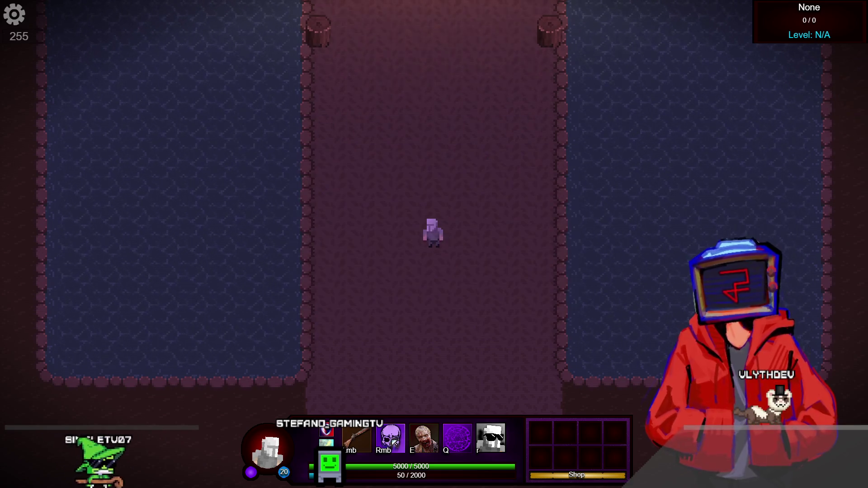
click(276, 166)
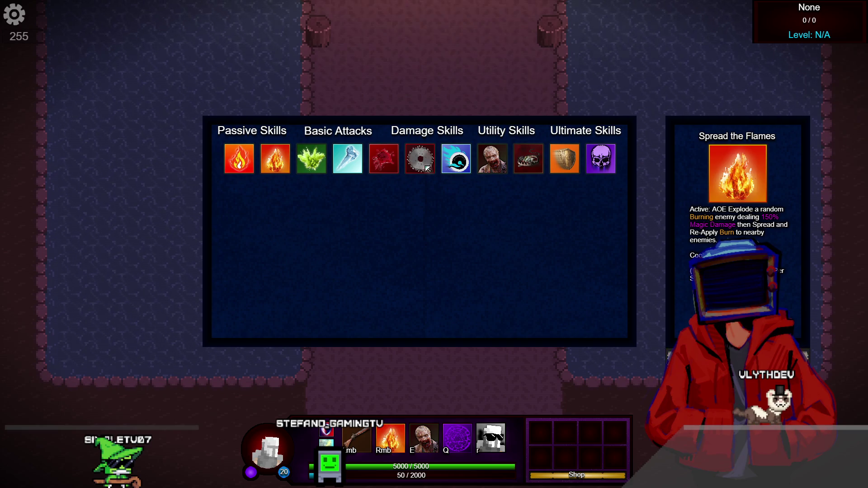
click(404, 170)
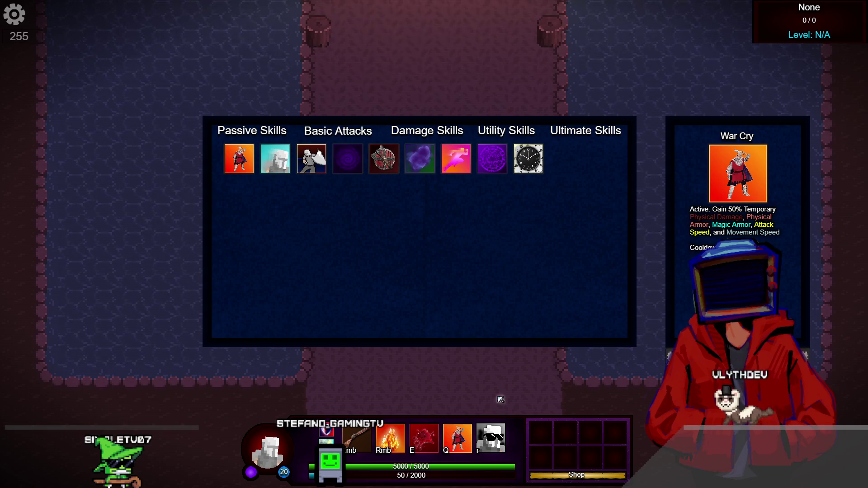
Put Warrior's Spirit in the ultimate slot and bring up the Item Shop showing $3443.
click(239, 158)
click(420, 158)
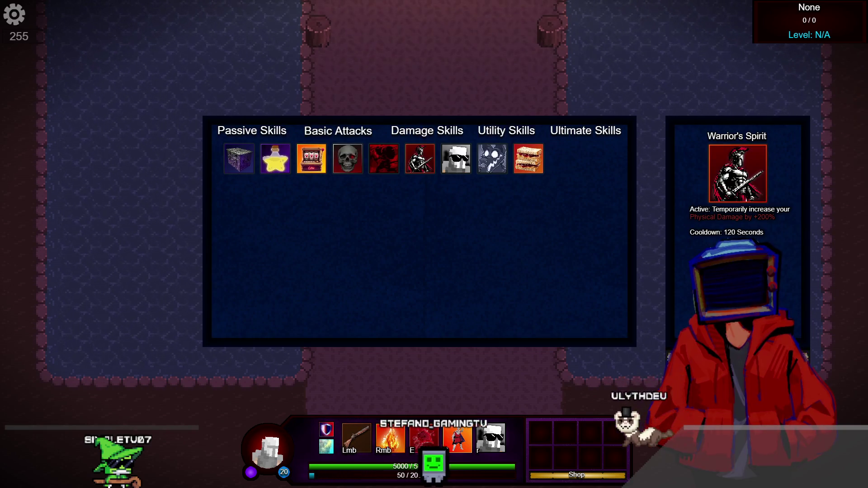
key(r)
click(577, 474)
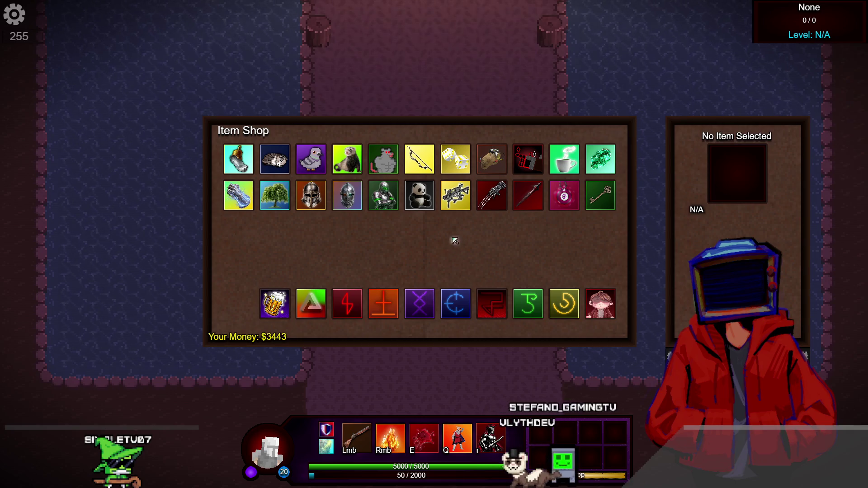
Buy the Omnifect and No Mercy items, browsing Stone of Life, Lucky Rabbit's Foot and Unity.
click(381, 316)
click(310, 304)
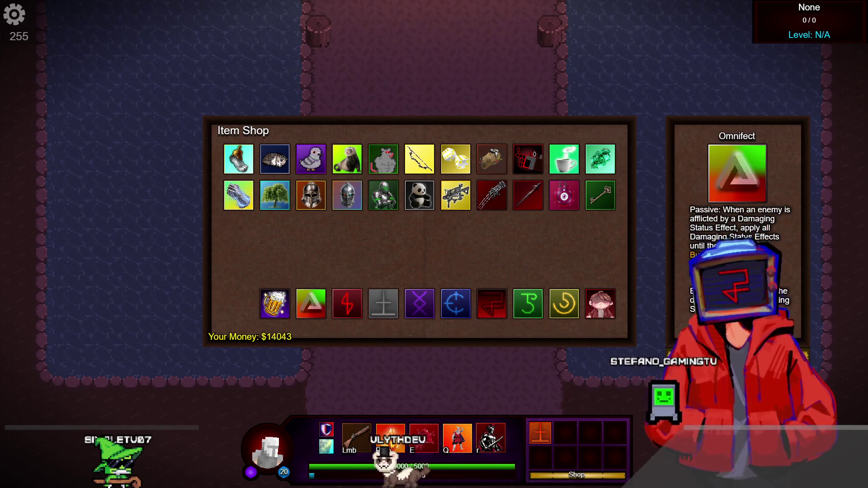
click(737, 323)
click(600, 303)
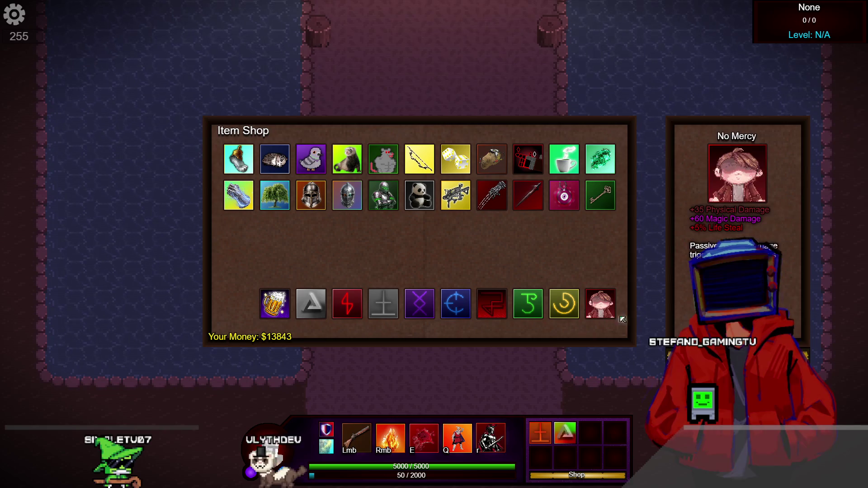
click(736, 323)
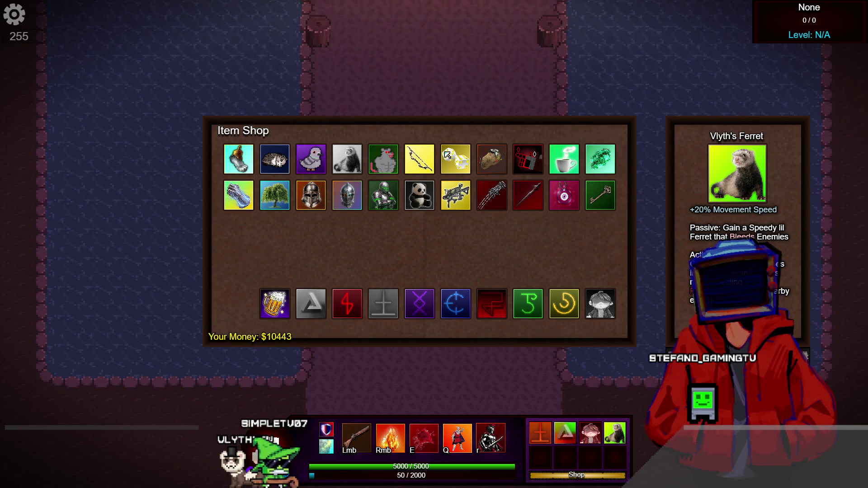
click(454, 157)
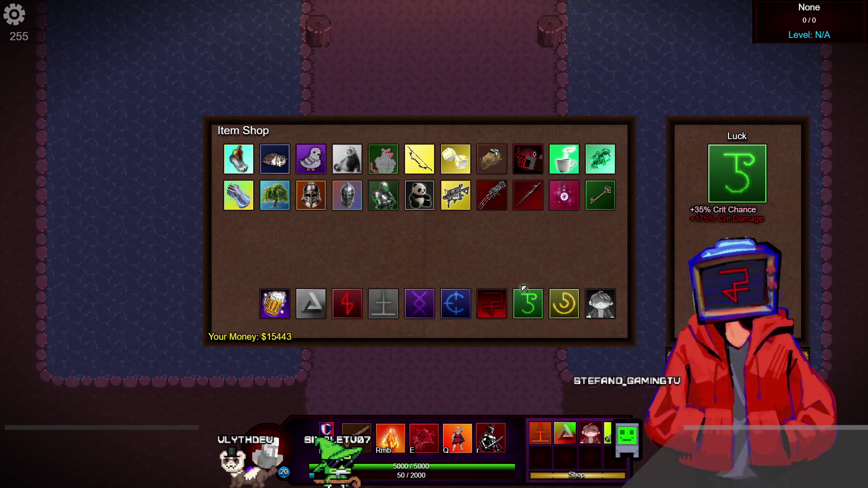
click(594, 162)
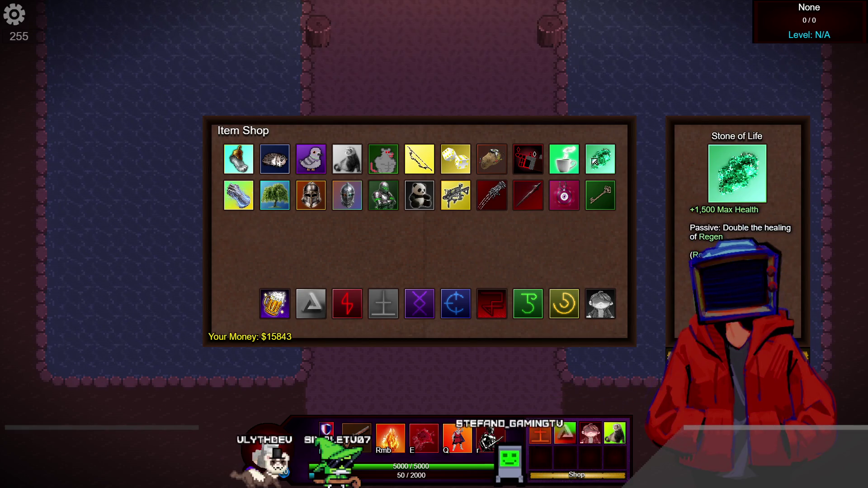
click(264, 195)
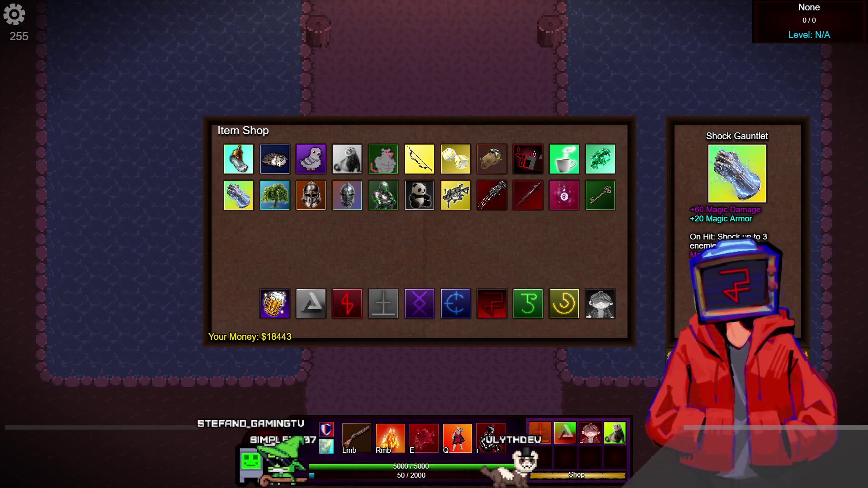
click(274, 196)
click(228, 163)
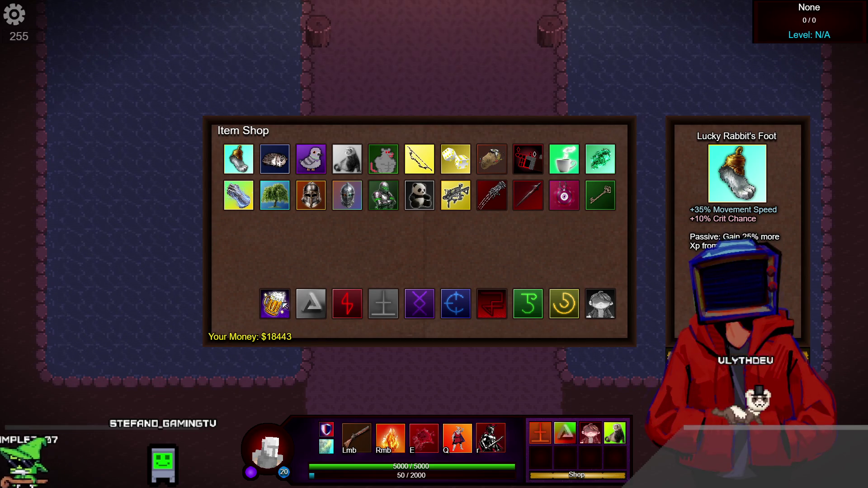
click(352, 304)
Leave the Item Shop, walk down and right to the Gorge, and hit it with Q.
key(w)
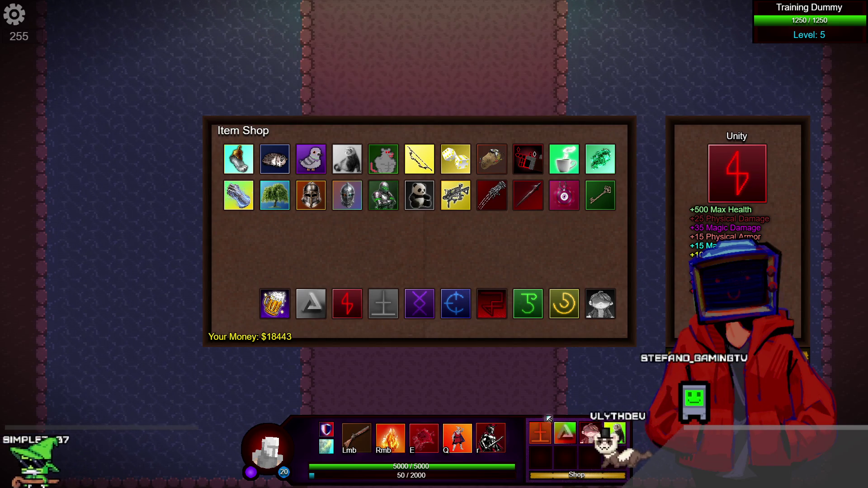
key(Escape)
key(a)
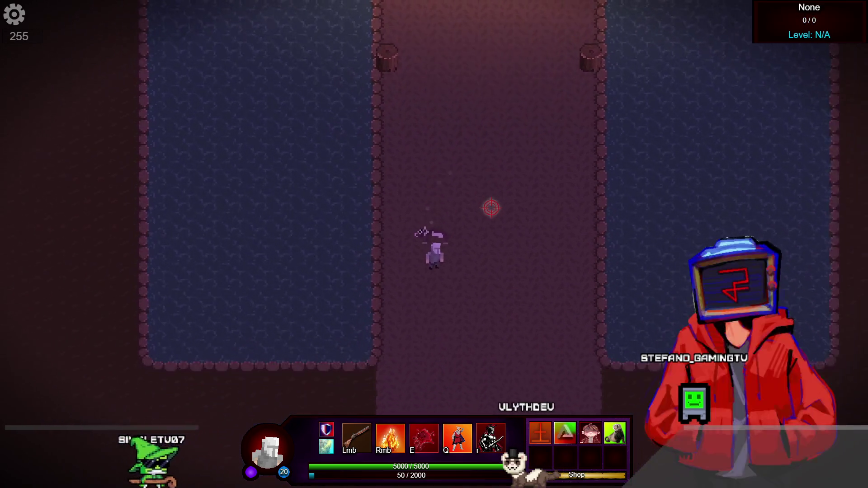
key(s)
key(d)
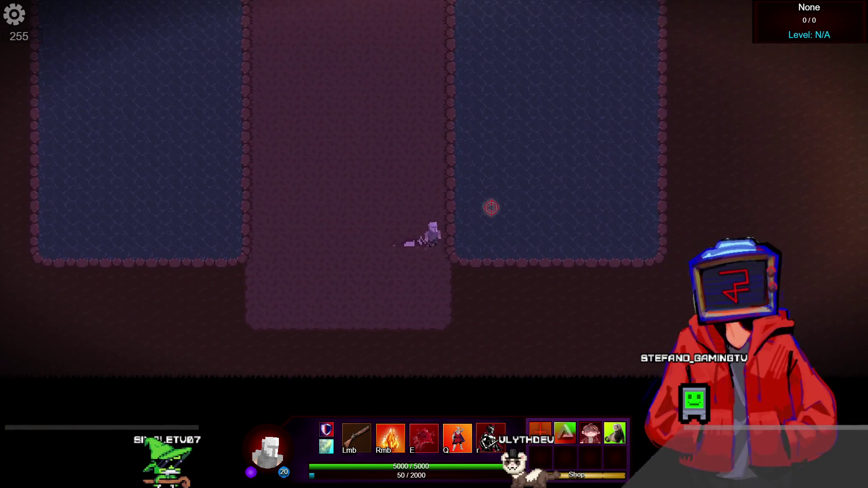
key(s)
key(d)
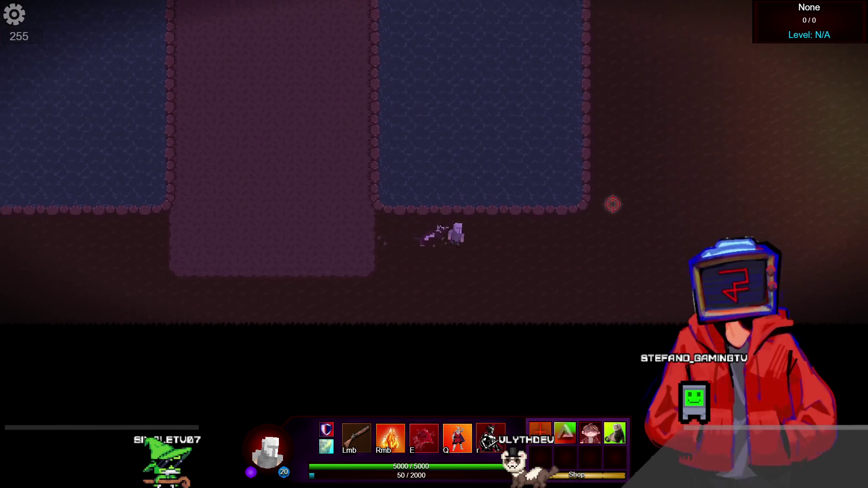
key(d)
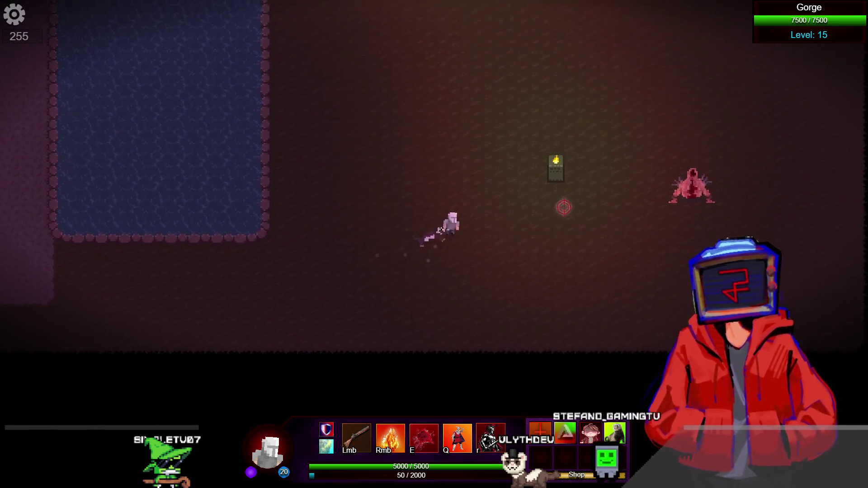
key(d)
key(w)
key(q)
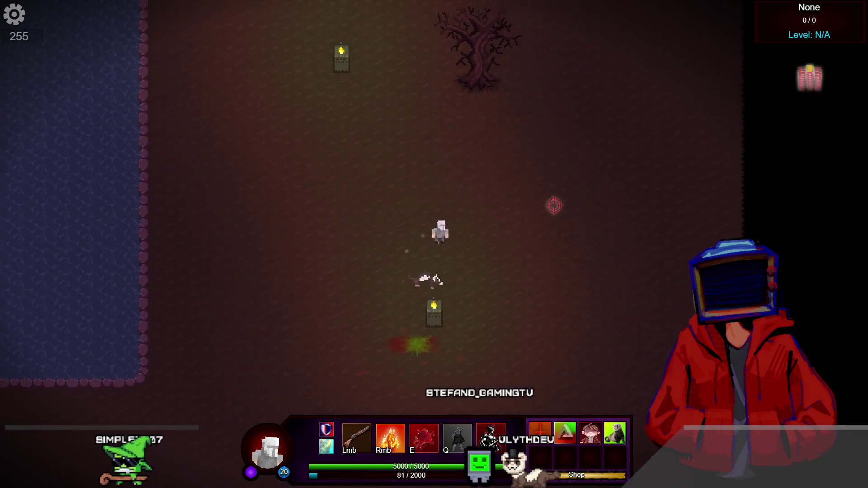
Walk the character up past the pool toward the skeletons.
key(w)
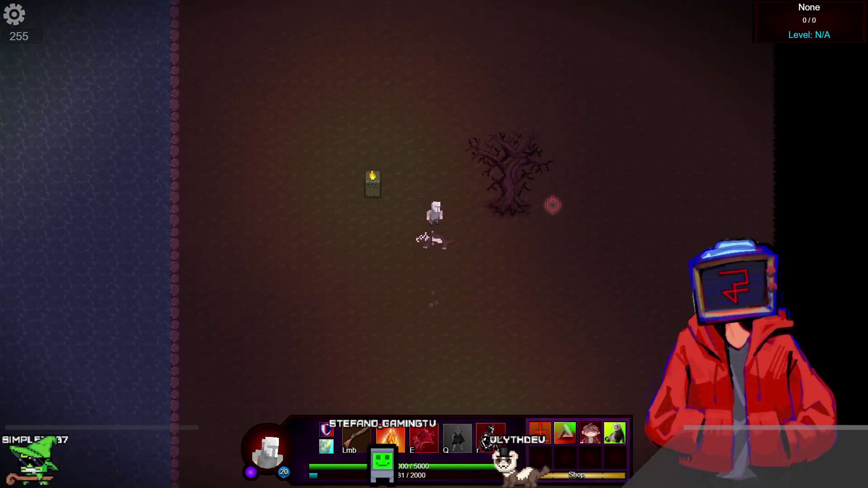
key(w)
key(d)
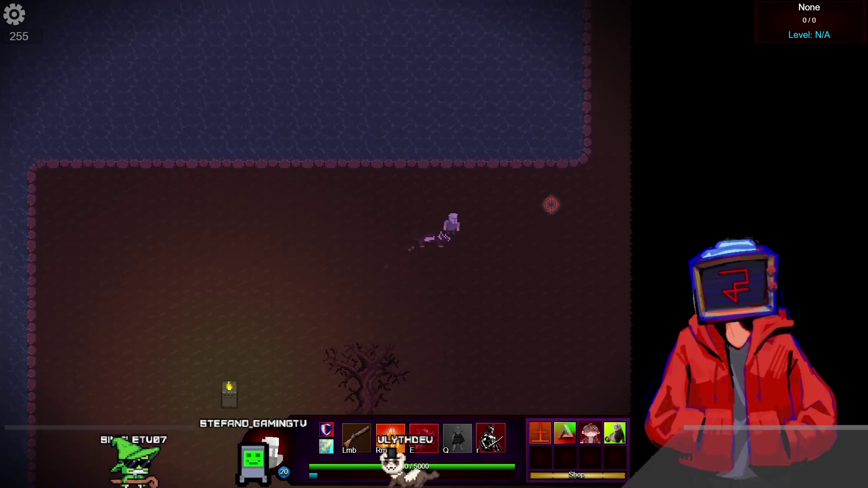
key(d)
key(w)
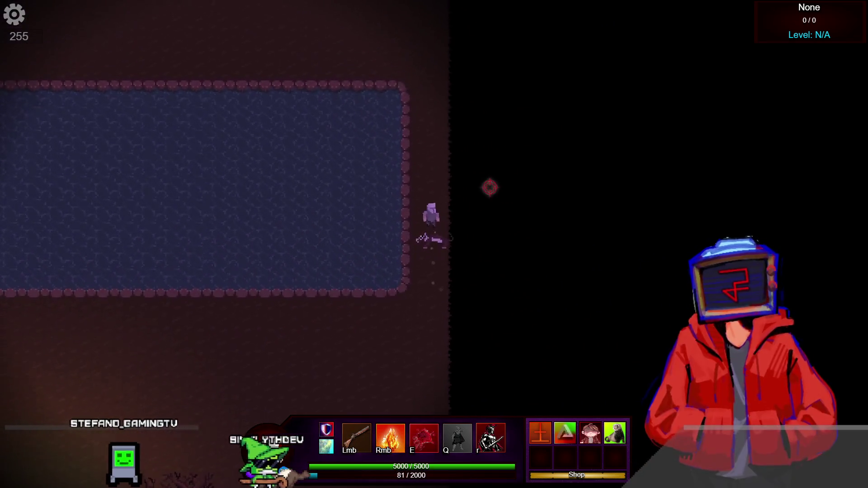
key(w)
key(a)
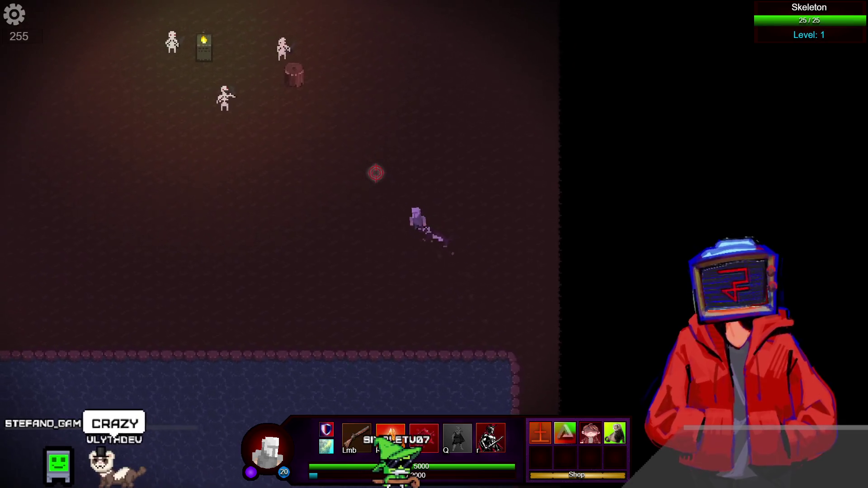
key(a)
key(s)
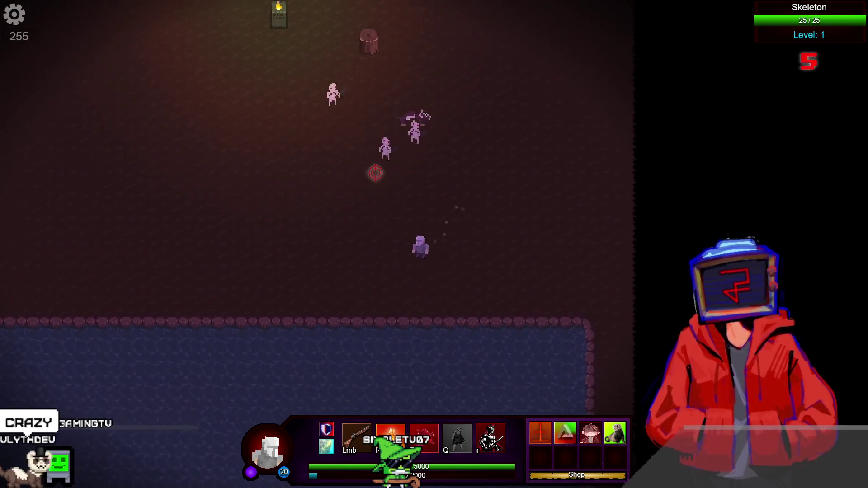
key(w)
key(a)
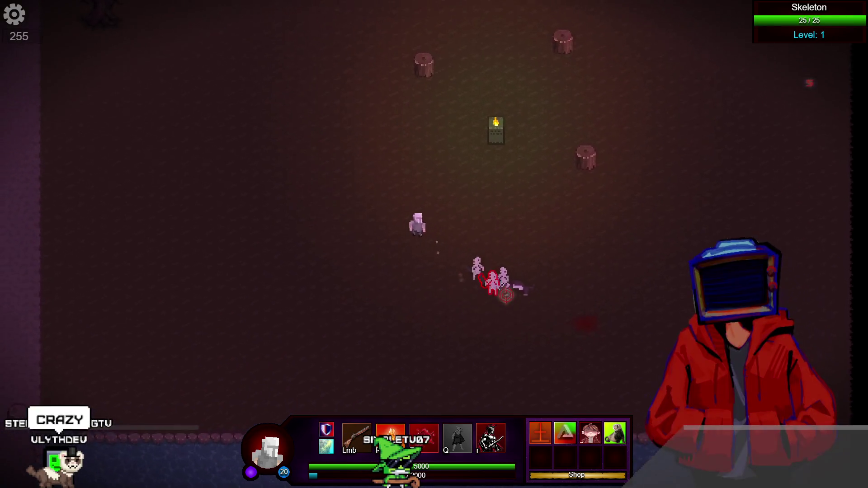
key(a)
key(s)
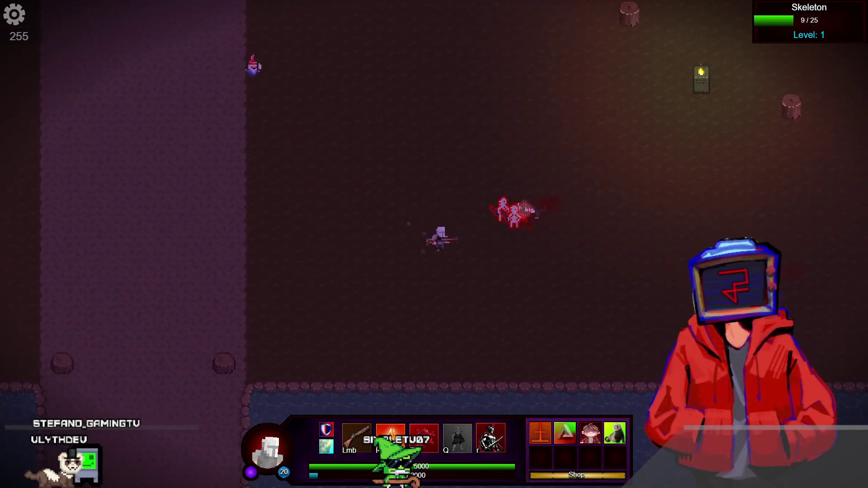
Continue past the gnomes up-left until the Golem is targeted.
key(s)
key(a)
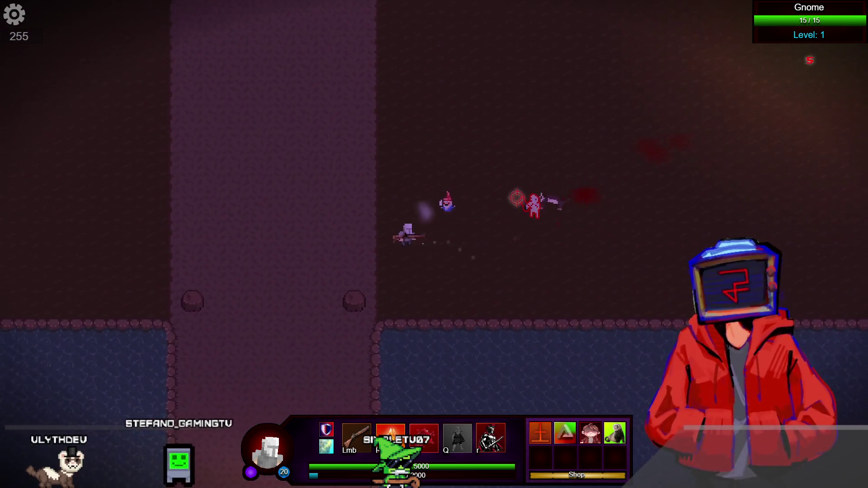
key(a)
key(w)
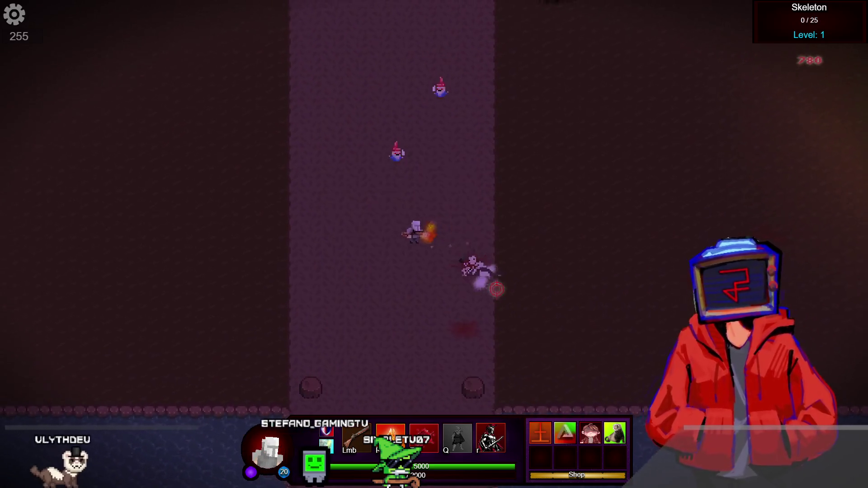
key(a)
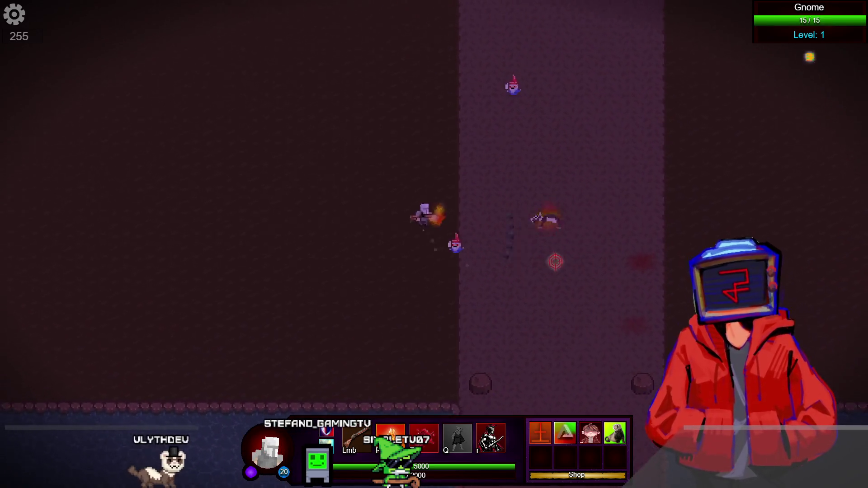
key(w)
key(d)
key(a)
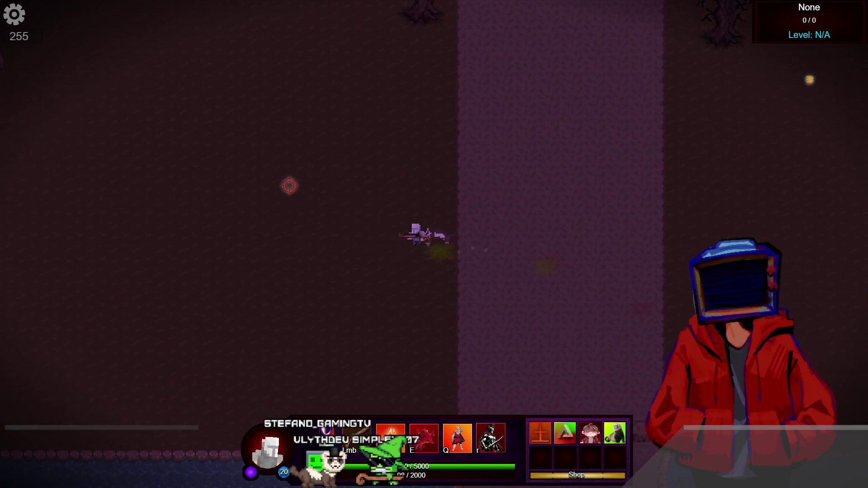
key(a)
key(w)
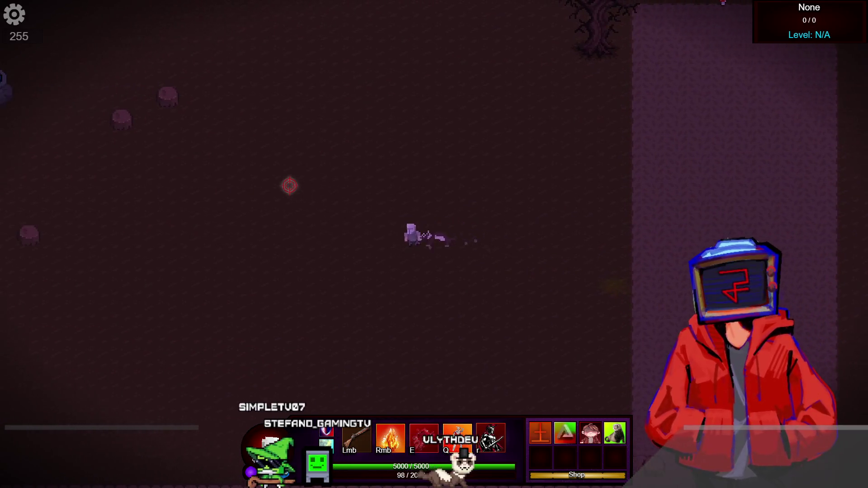
key(a)
key(w)
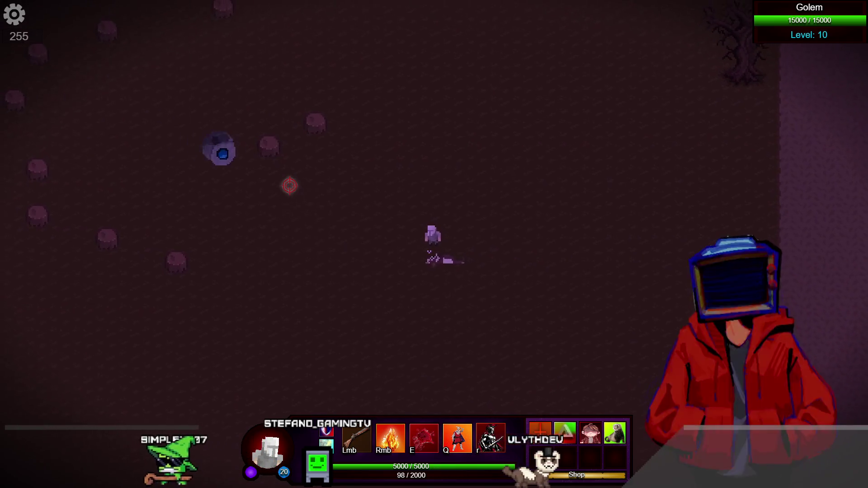
Hit the Golem with the R ability and check the character's stats panel.
key(r)
key(d)
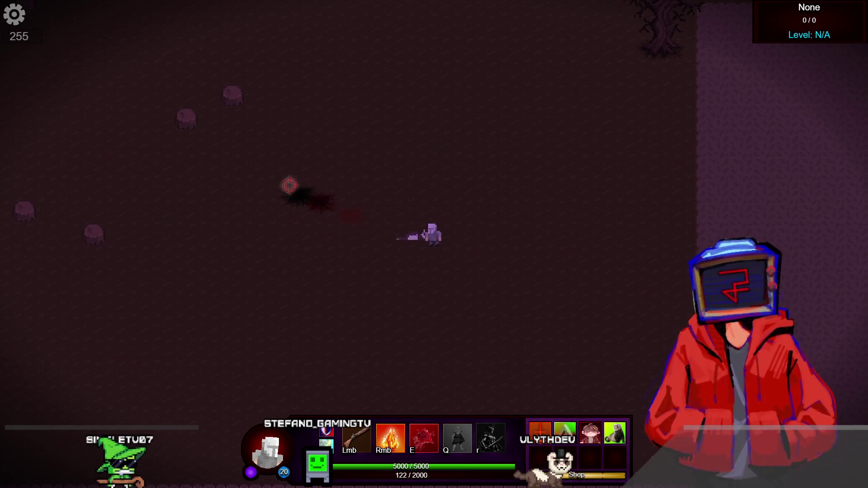
key(a)
key(s)
key(Tab)
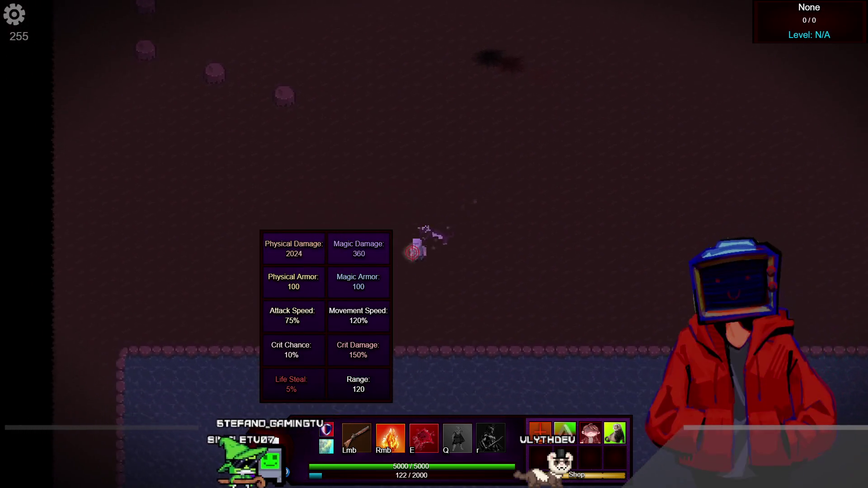
key(a)
key(s)
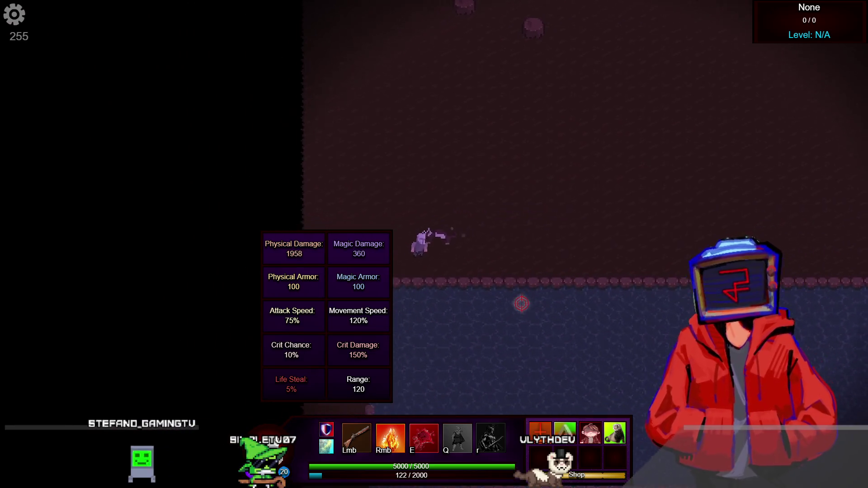
key(a)
key(s)
key(Tab)
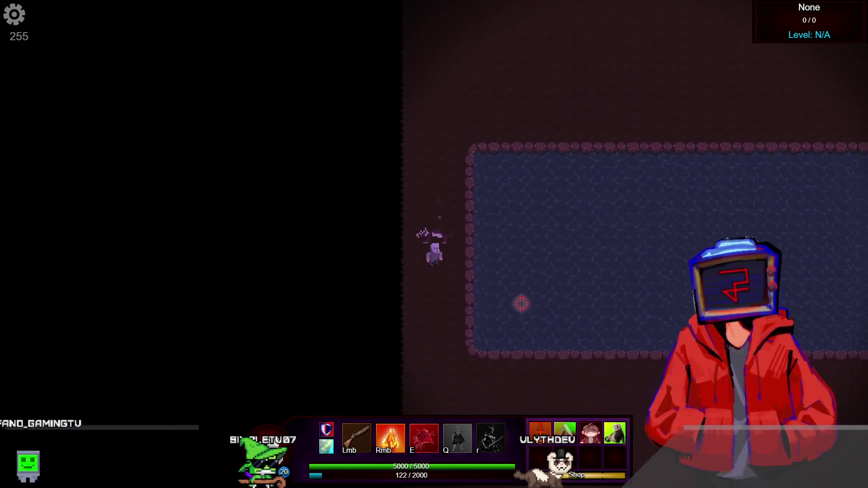
Roam the character down and right beside the lake.
key(s)
key(d)
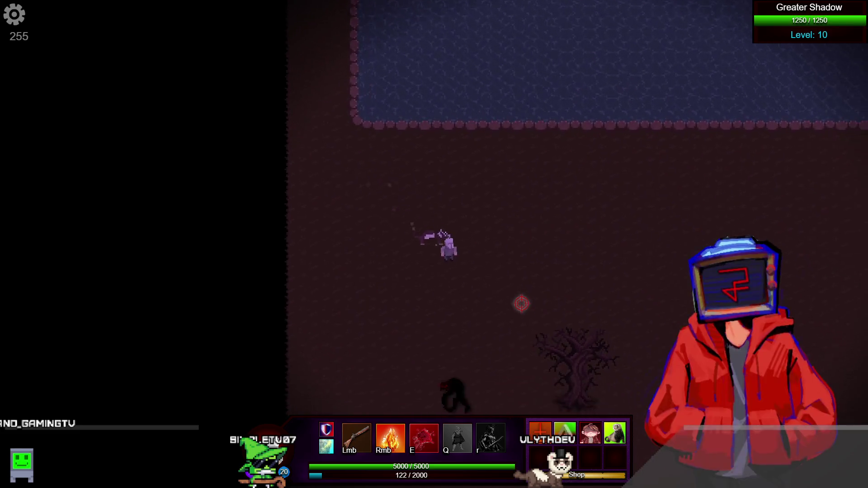
key(s)
key(d)
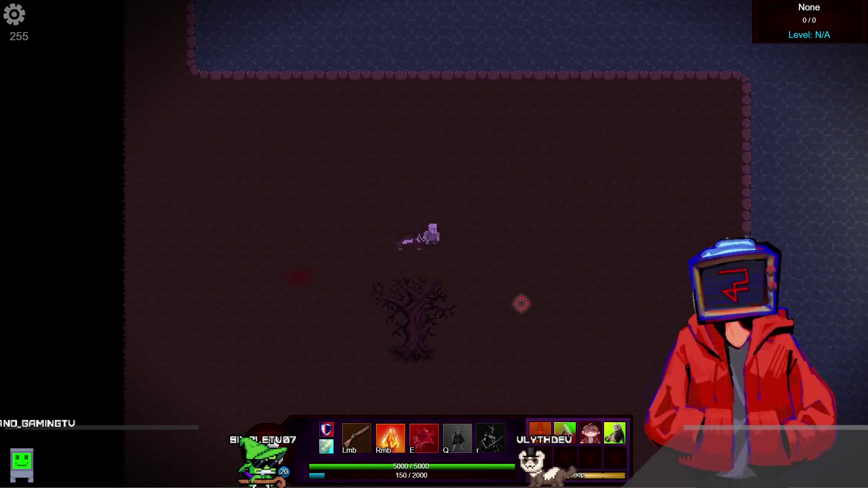
key(a)
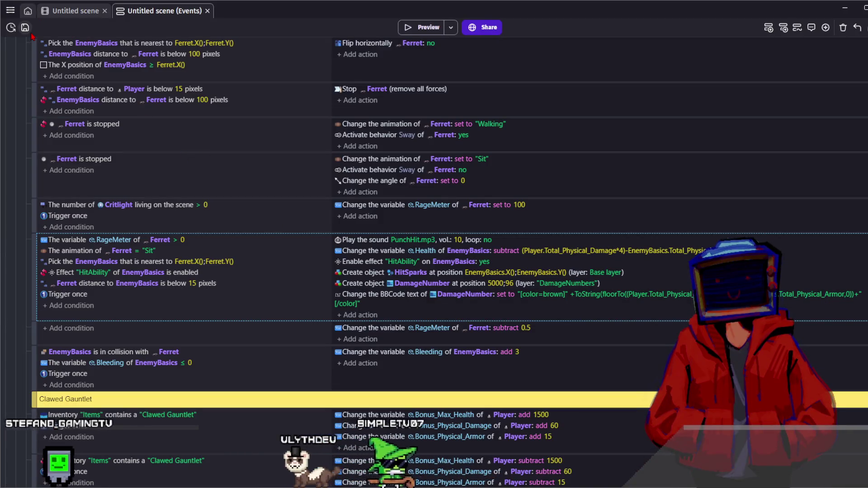
Select the Golem dummy instance in the scene layout editor.
click(59, 12)
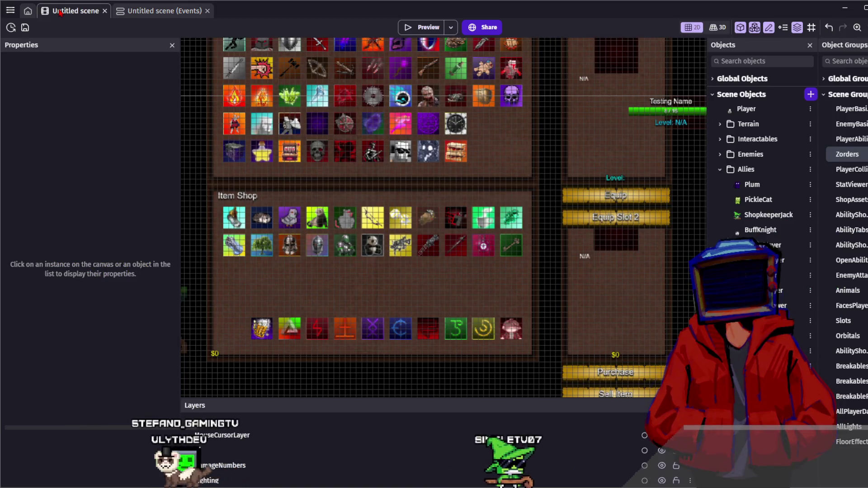
scroll(485, 280, down, 2)
scroll(485, 280, down, 5)
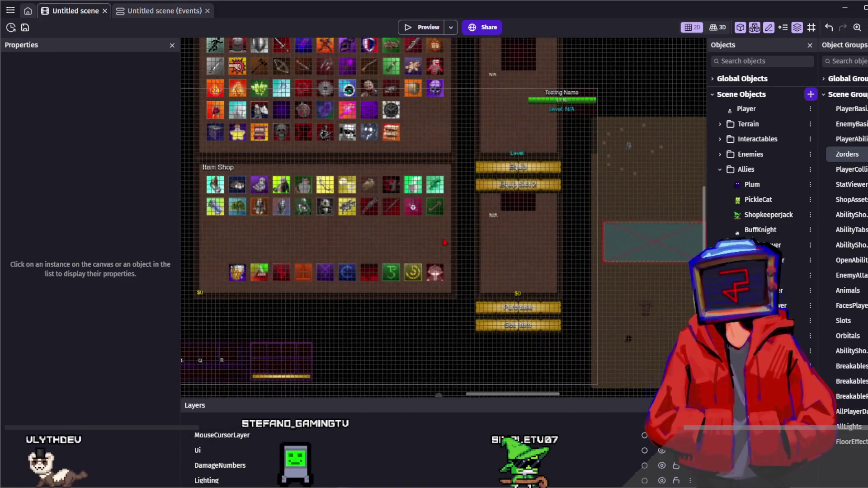
scroll(511, 267, right, 5)
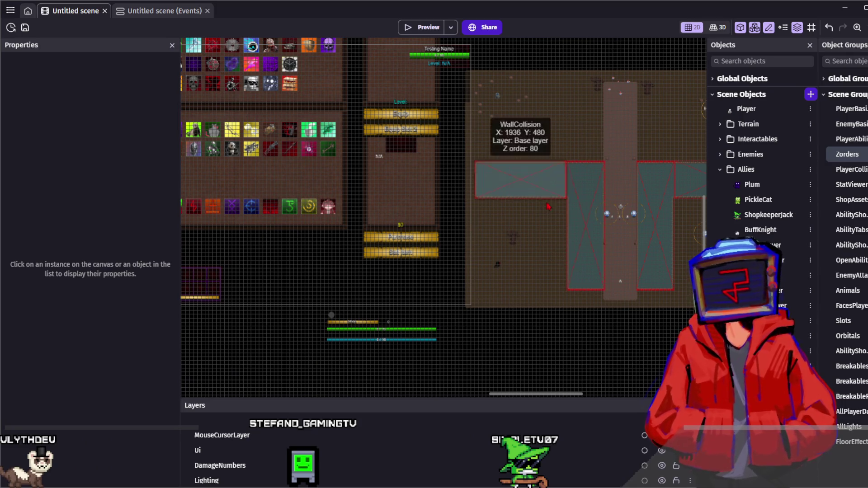
scroll(555, 213, down, 1)
scroll(553, 199, right, 3)
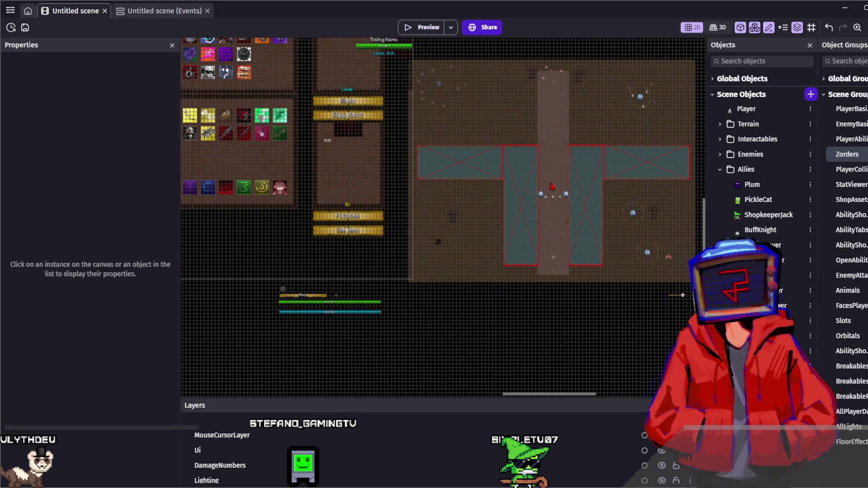
scroll(547, 184, up, 5)
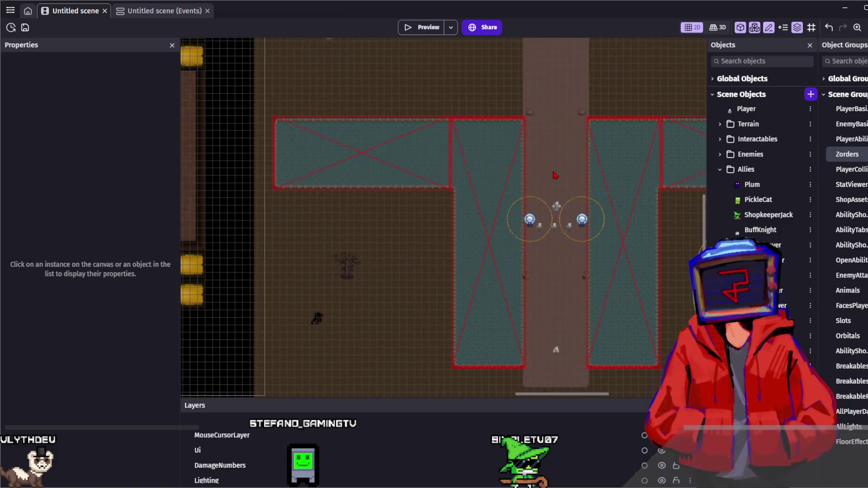
scroll(509, 130, up, 3)
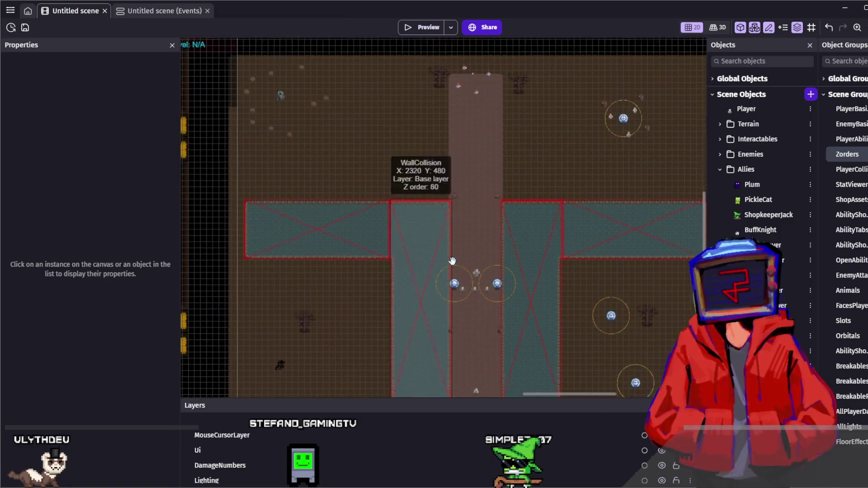
click(281, 99)
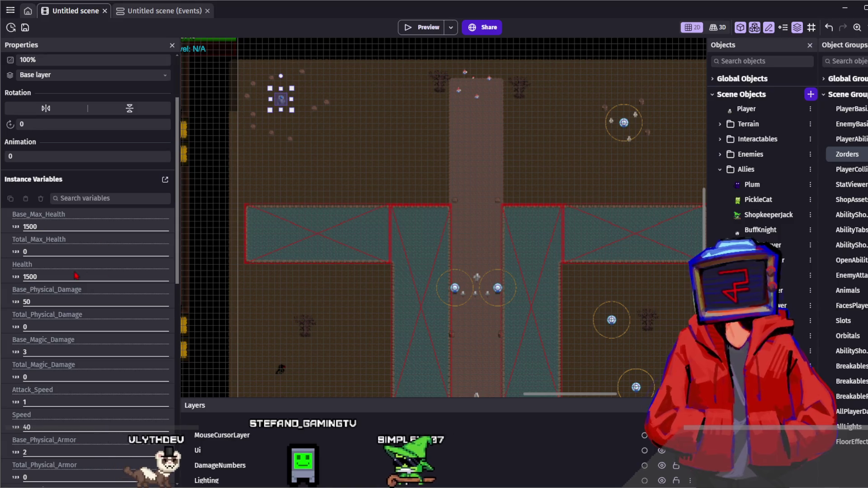
Change the Golem's Level instance variable to 20 and launch a fresh preview.
scroll(53, 250, down, 5)
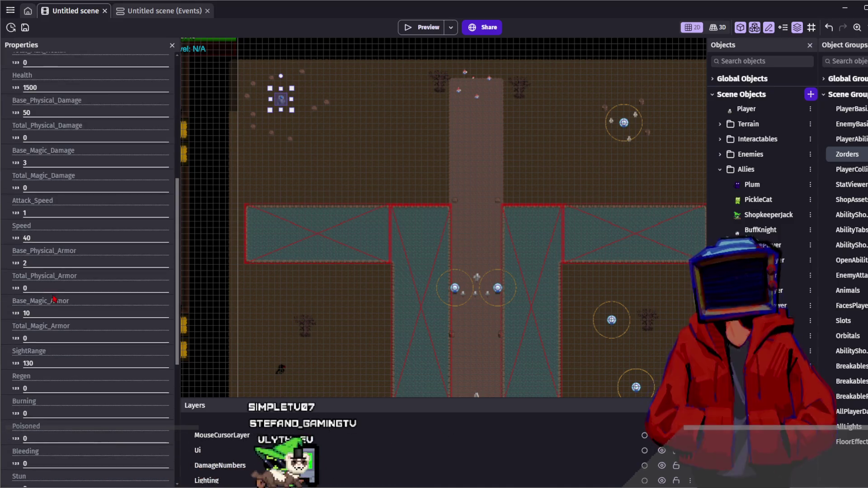
scroll(54, 312, down, 7)
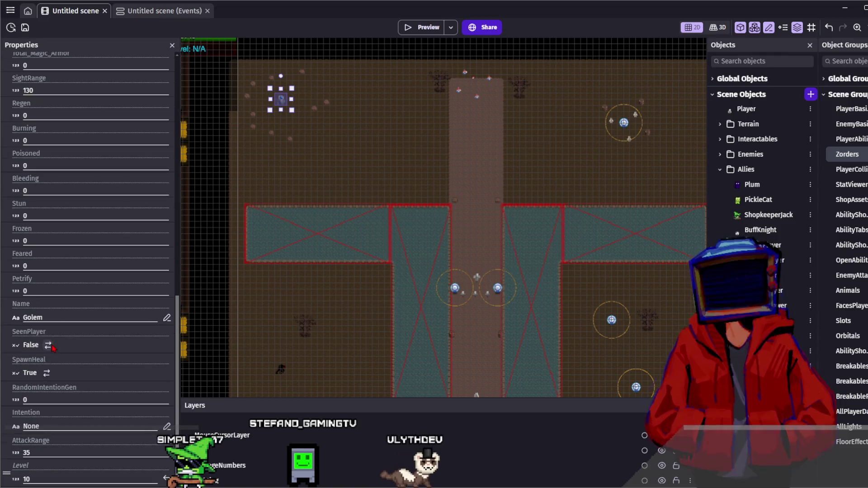
click(23, 478)
text(20)
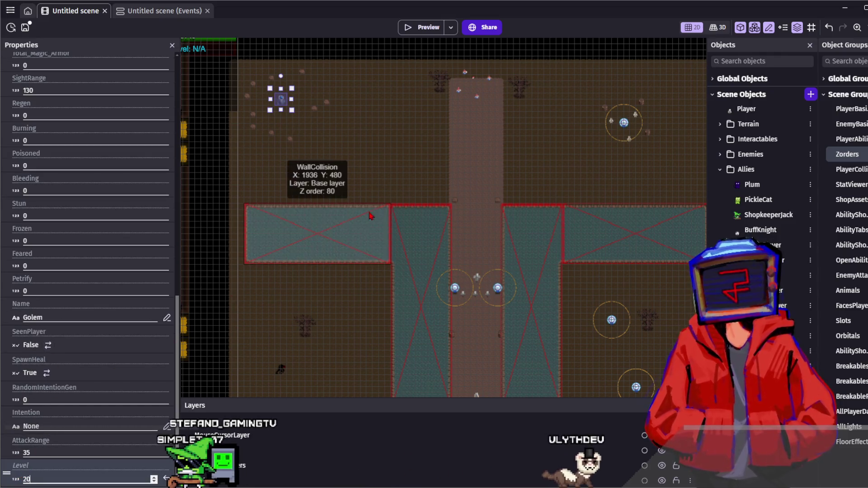
click(417, 63)
click(421, 28)
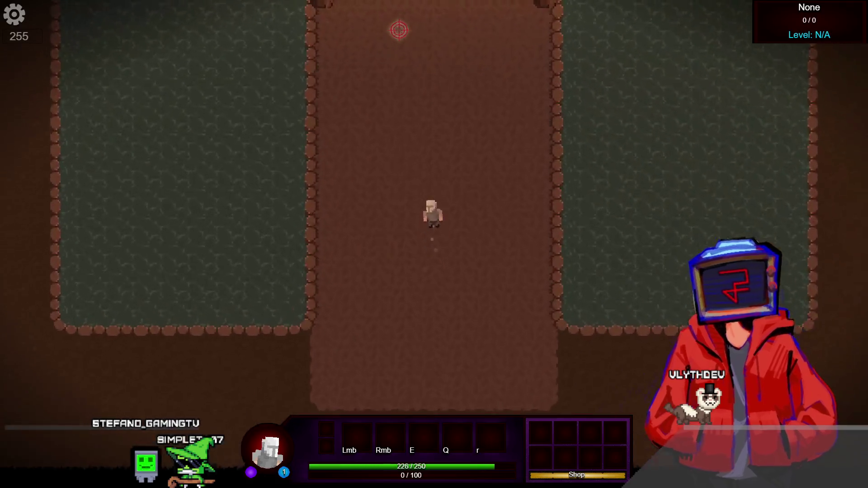
Walk the player up-left, then up and right to reach the Golem.
key(s)
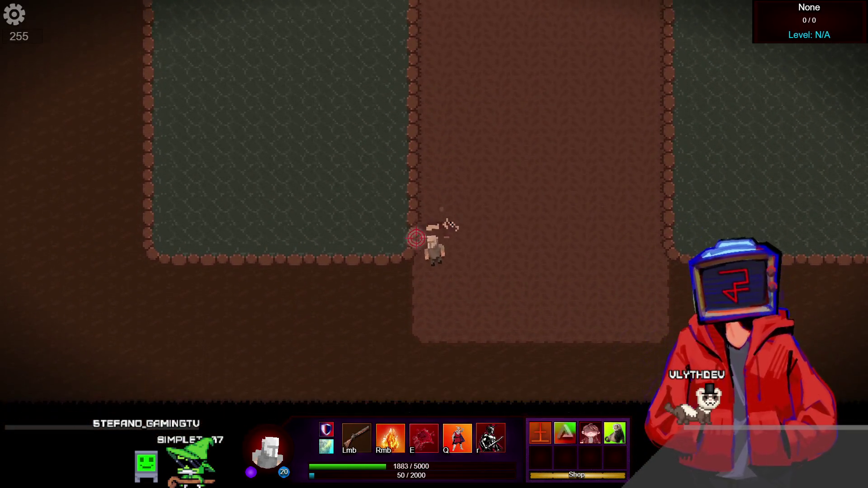
key(a)
key(a)
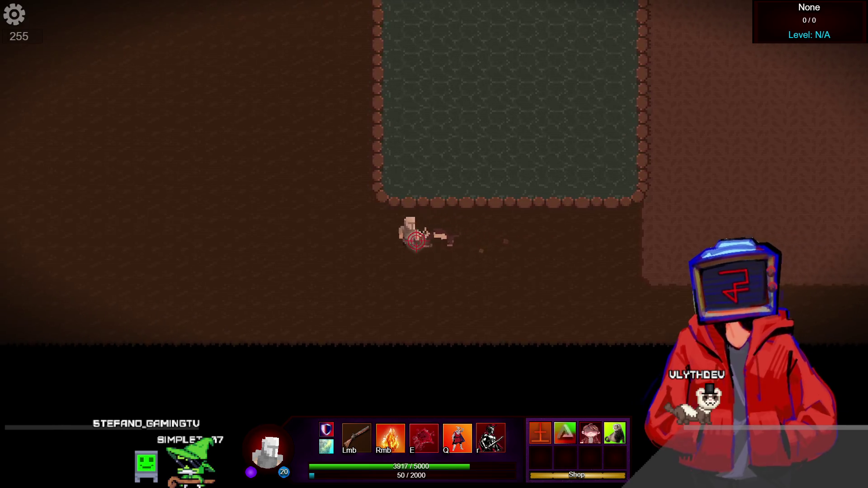
key(w)
key(a)
key(w)
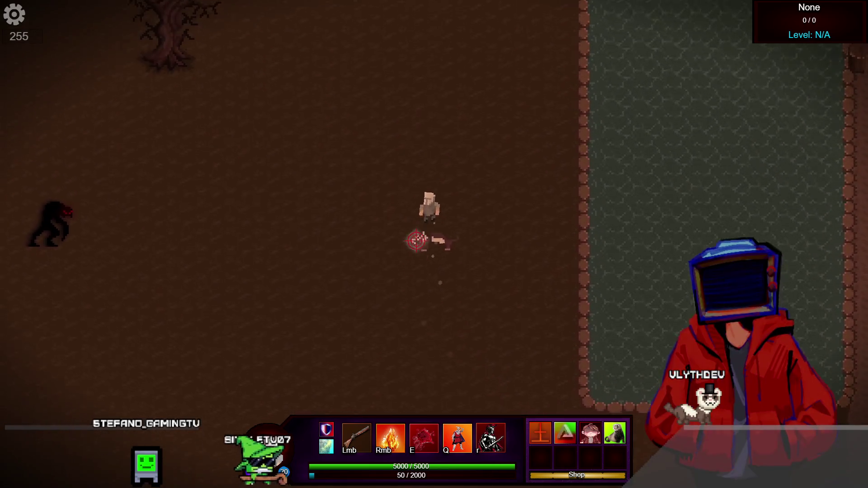
key(a)
key(w)
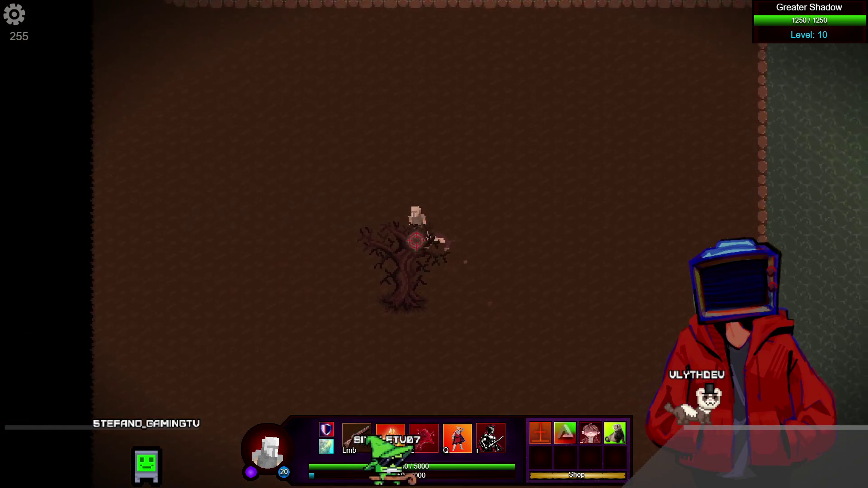
key(a)
key(w)
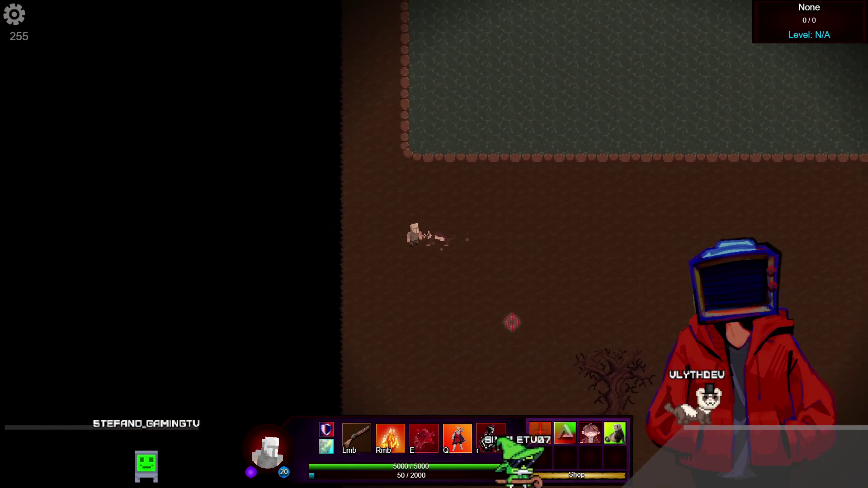
key(w)
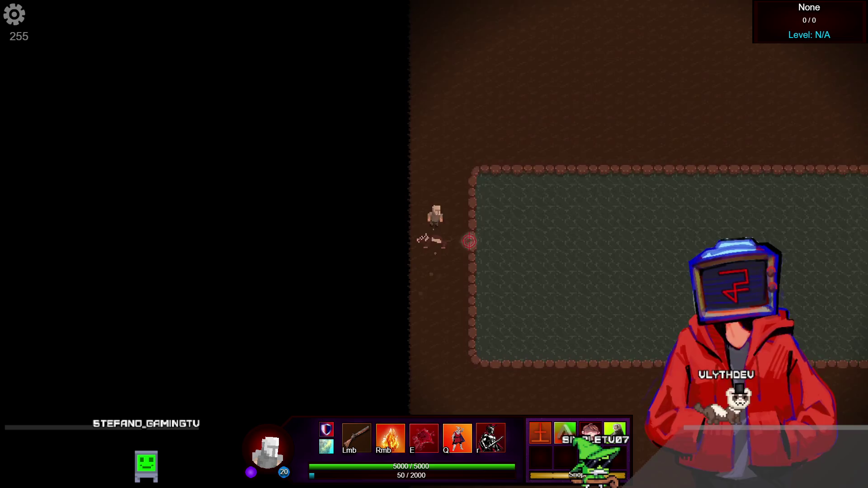
key(d)
key(w)
key(d)
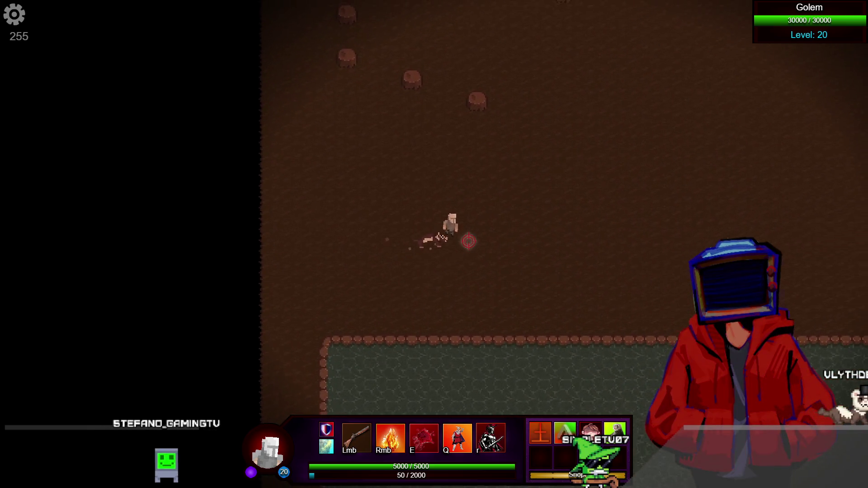
key(w)
key(d)
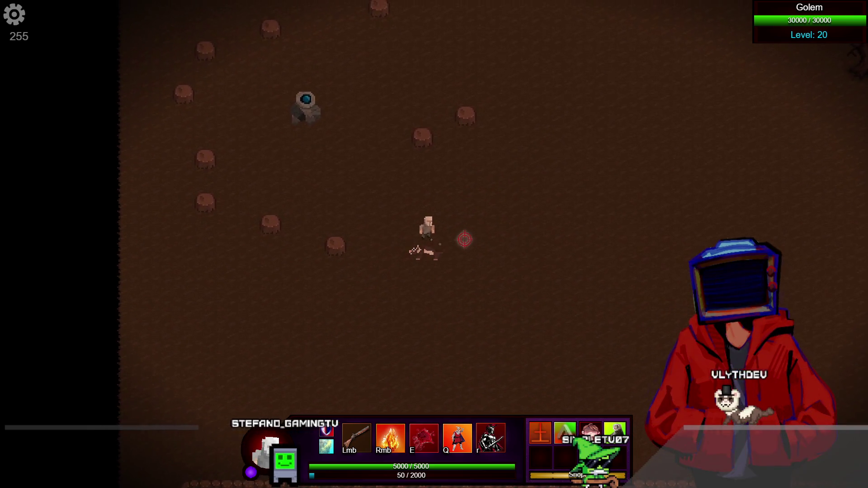
Destroy the 30000-HP Golem with Q and R, then return to the editor.
key(q)
key(r)
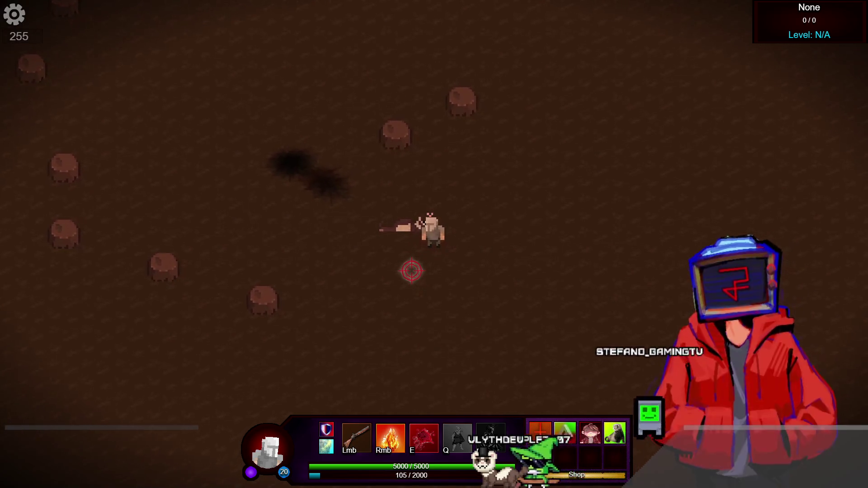
key(w)
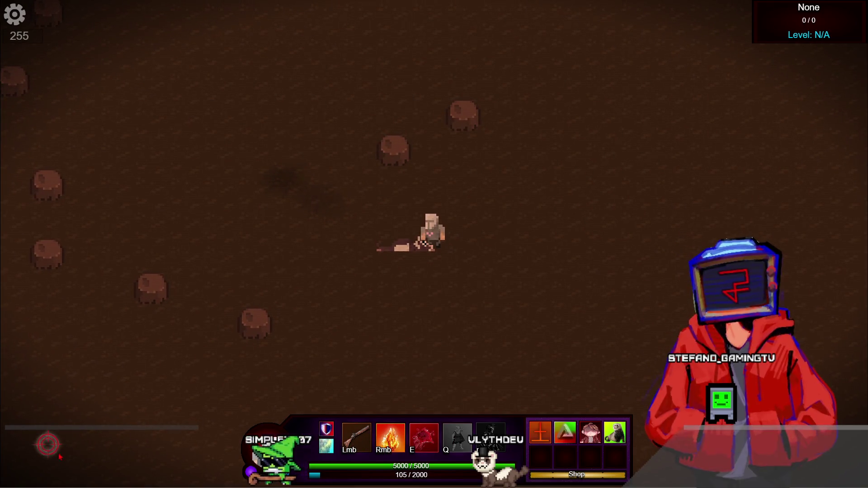
key(alt+Tab)
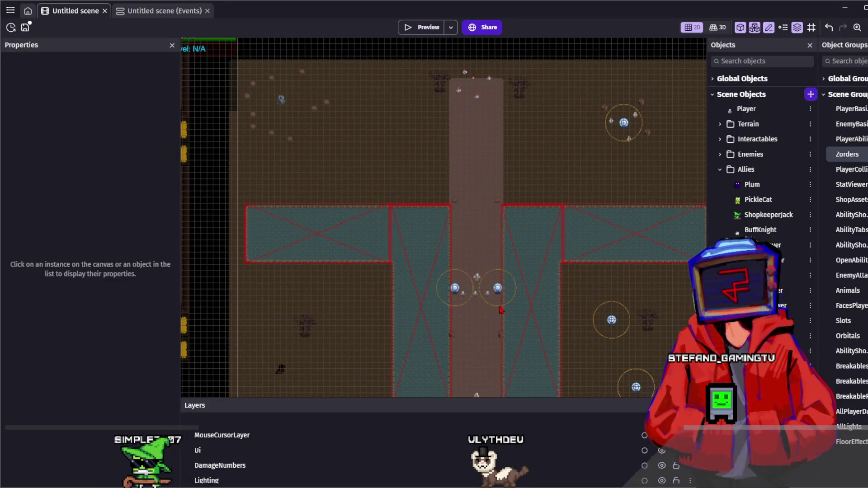
scroll(473, 194, down, 1)
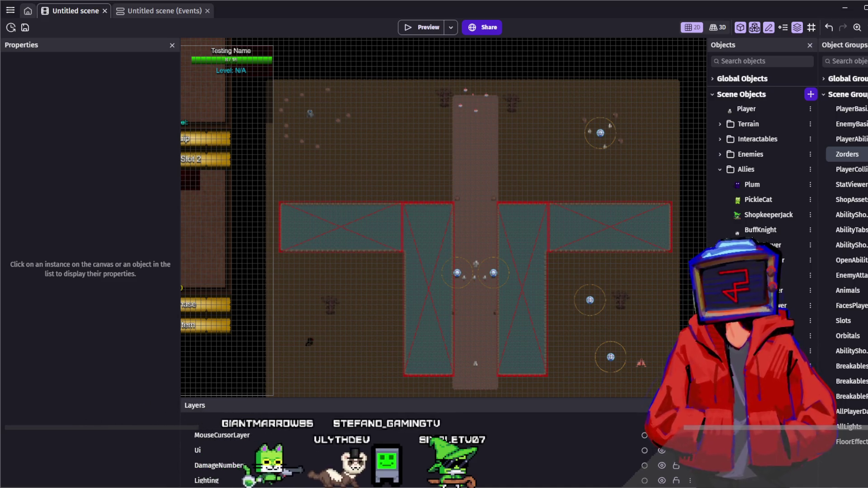
scroll(336, 132, up, 1)
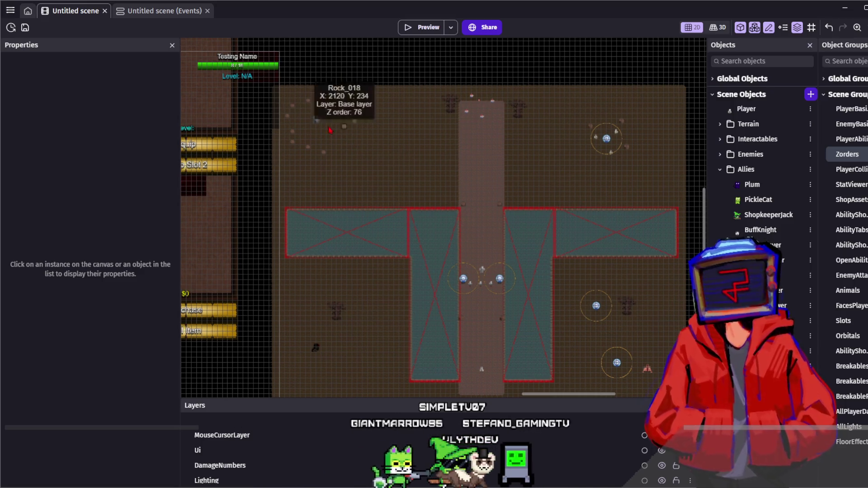
click(316, 121)
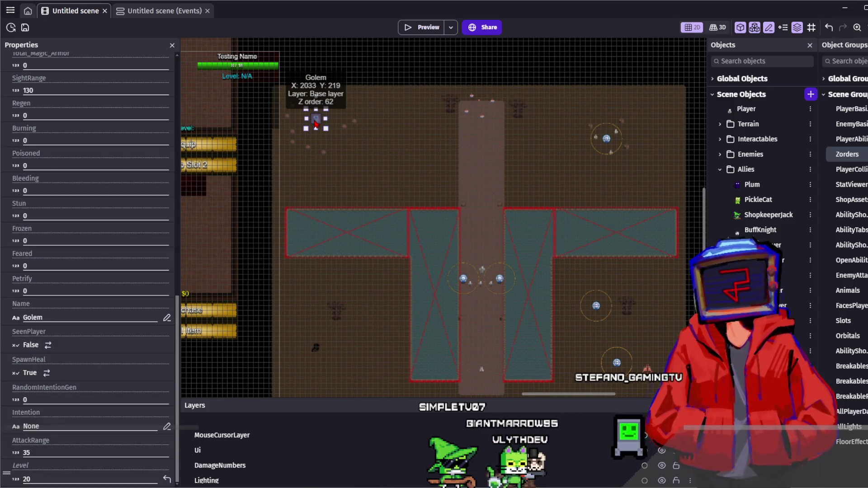
double_click(316, 121)
click(434, 52)
click(480, 54)
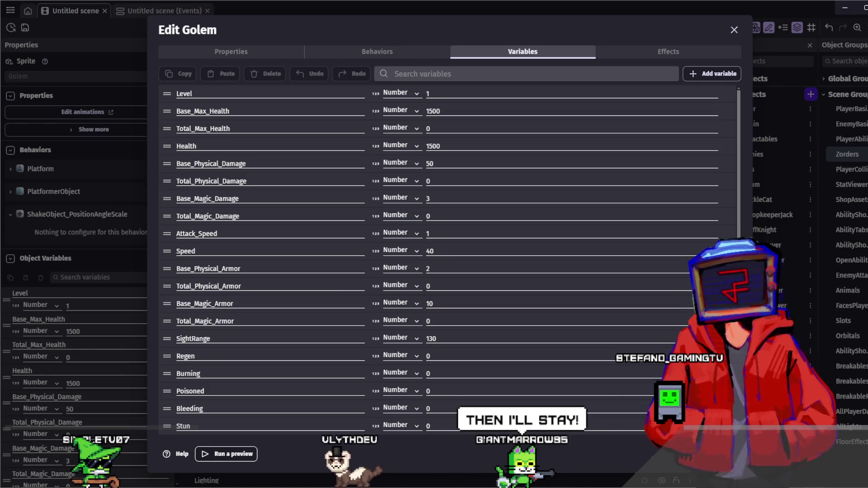
key(Escape)
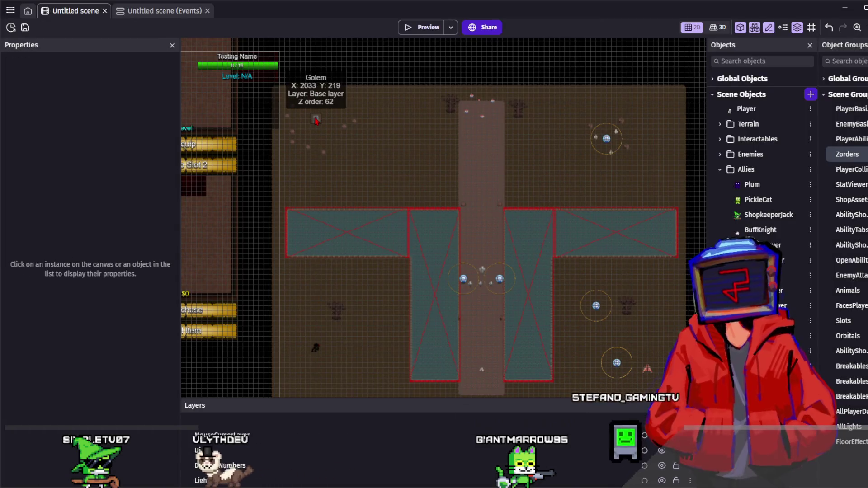
scroll(316, 87, down, 2)
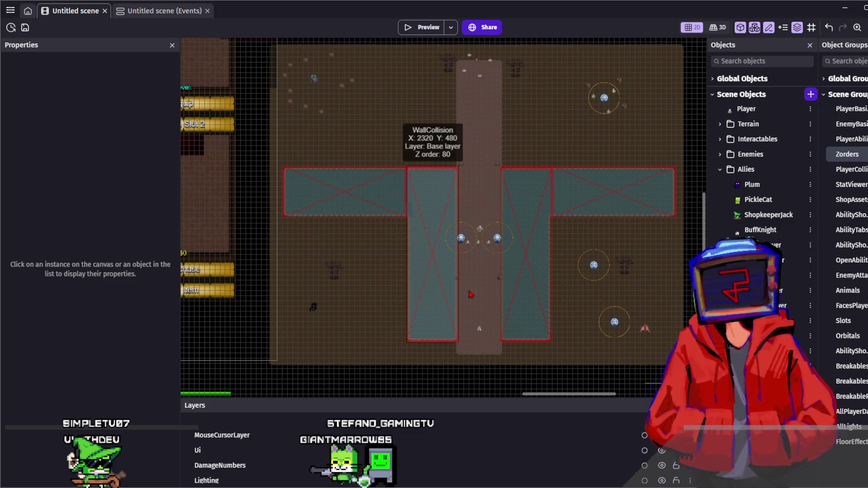
click(605, 289)
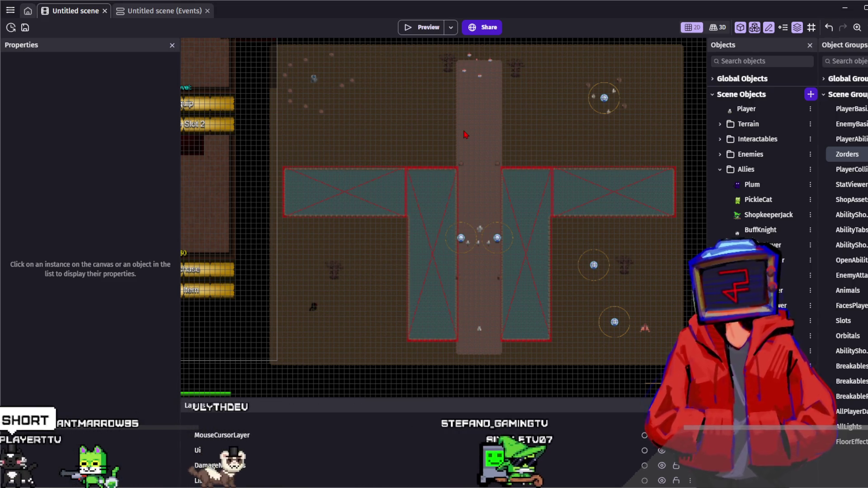
scroll(492, 218, up, 2)
scroll(483, 213, down, 2)
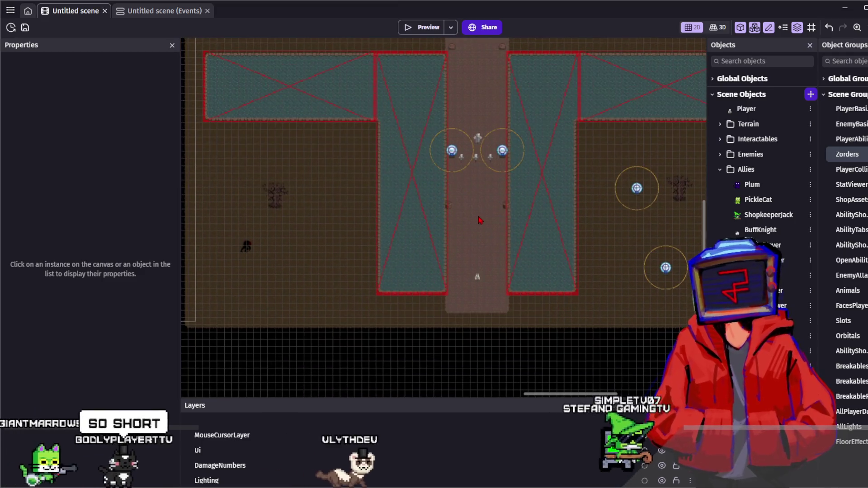
scroll(477, 208, up, 3)
scroll(474, 192, up, 2)
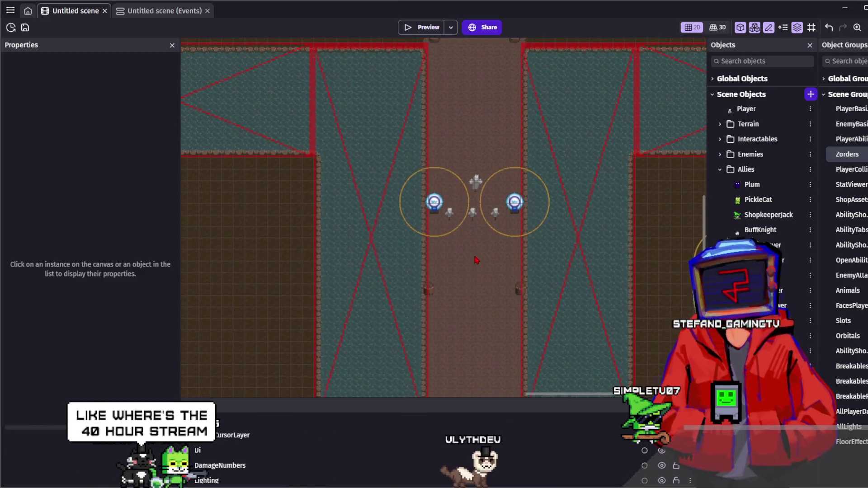
scroll(479, 246, down, 1)
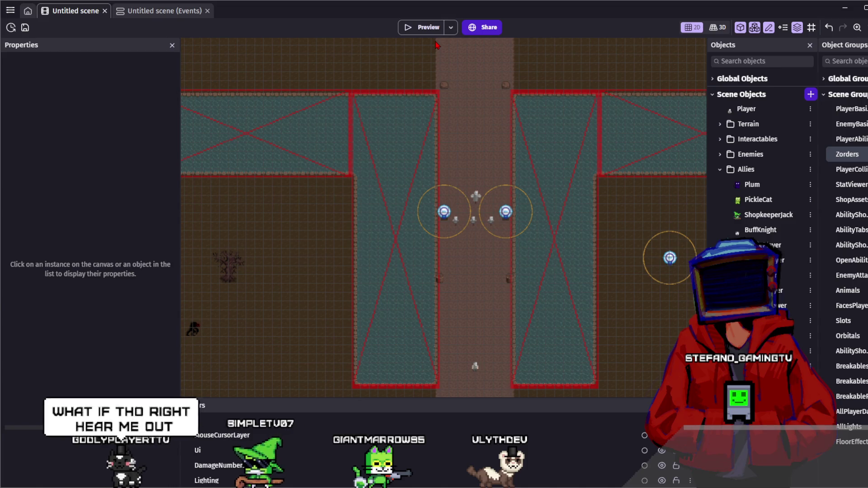
Pan the scene canvas up to show the upper area of the map.
mouse_move(468, 175)
mouse_down()
mouse_move(599, 217)
mouse_move(269, 287)
mouse_move(587, 305)
mouse_move(282, 304)
mouse_move(555, 260)
mouse_move(430, 308)
mouse_move(476, 165)
mouse_move(480, 204)
mouse_up()
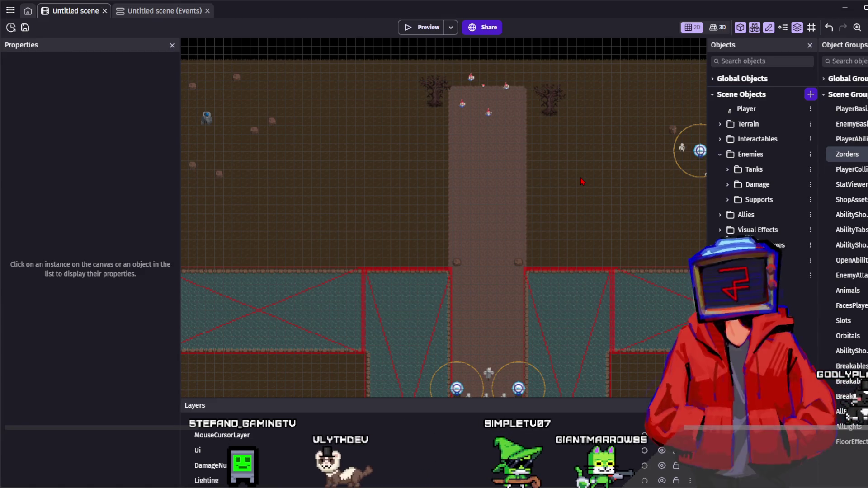
scroll(560, 194, left, 3)
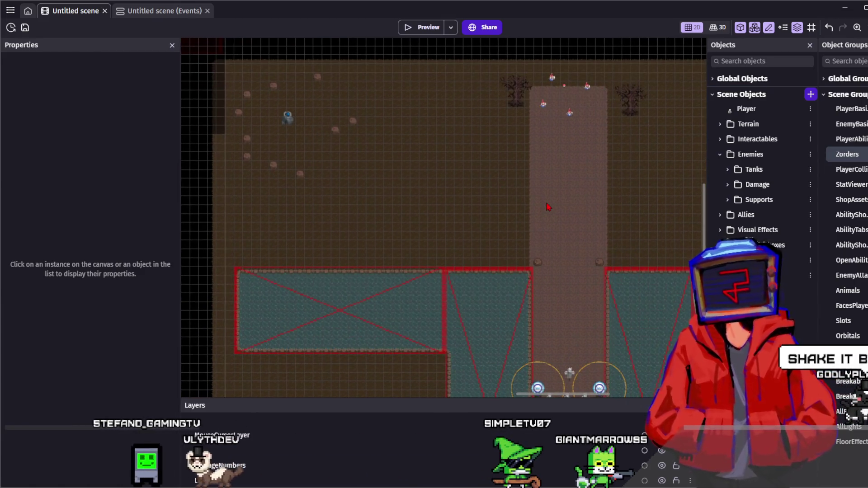
Open Enemies > Tanks > Golem and select the TankTraining_Dummy placed in the scene.
scroll(479, 197, left, 6)
click(470, 118)
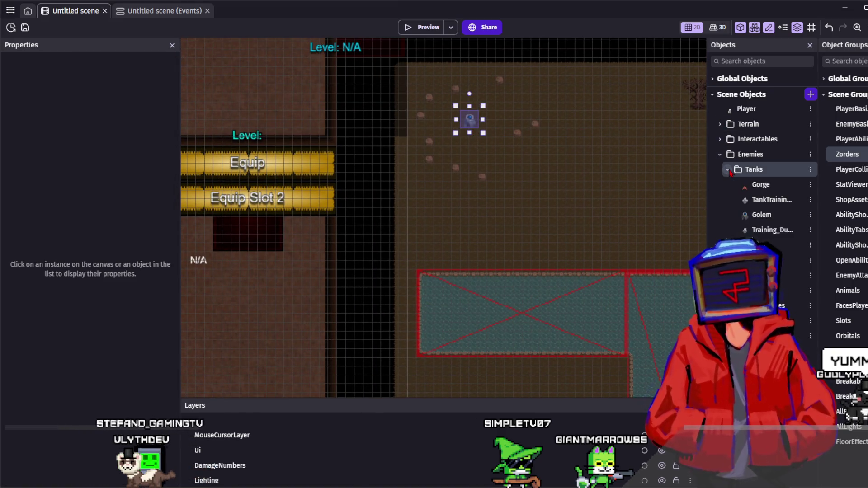
click(726, 215)
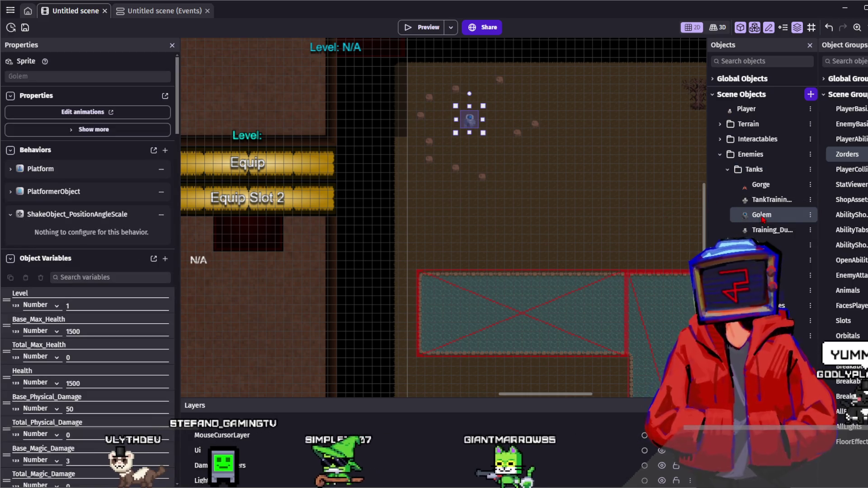
click(572, 155)
scroll(572, 155, down, 5)
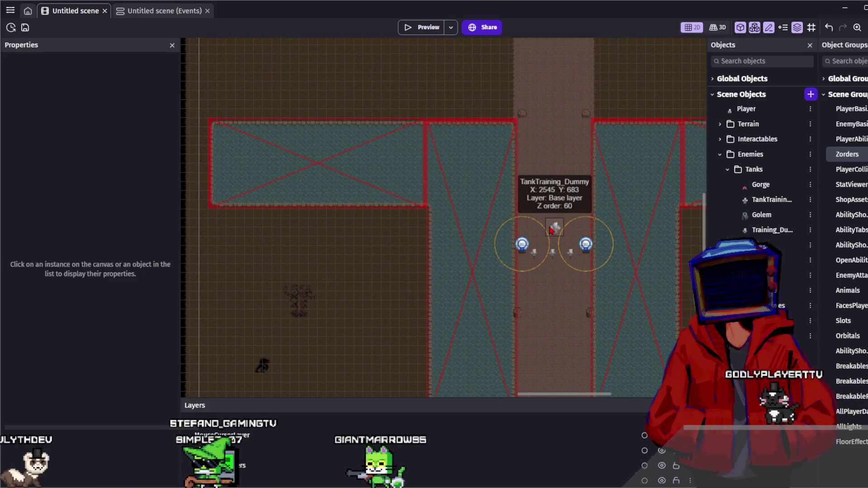
click(551, 230)
Edit the dummy's Base_Magic_Armor and Base_Physical_Armor values, then clear the selection.
scroll(44, 194, down, 5)
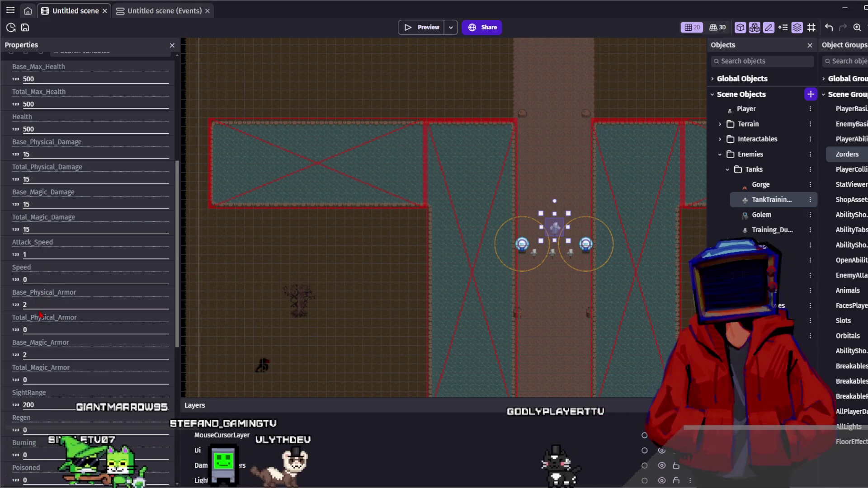
click(27, 355)
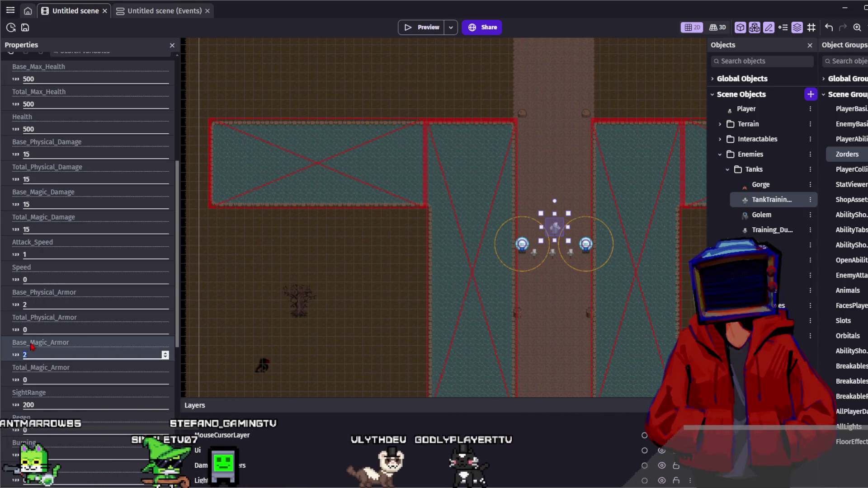
click(23, 306)
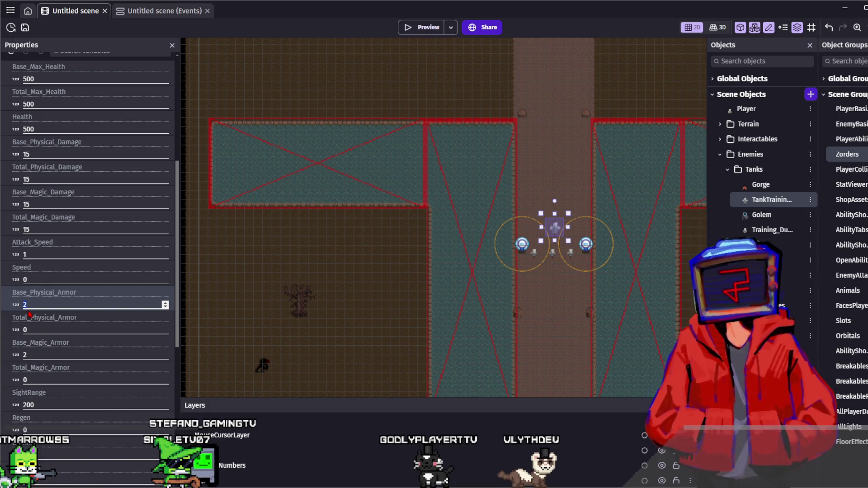
scroll(92, 290, down, 8)
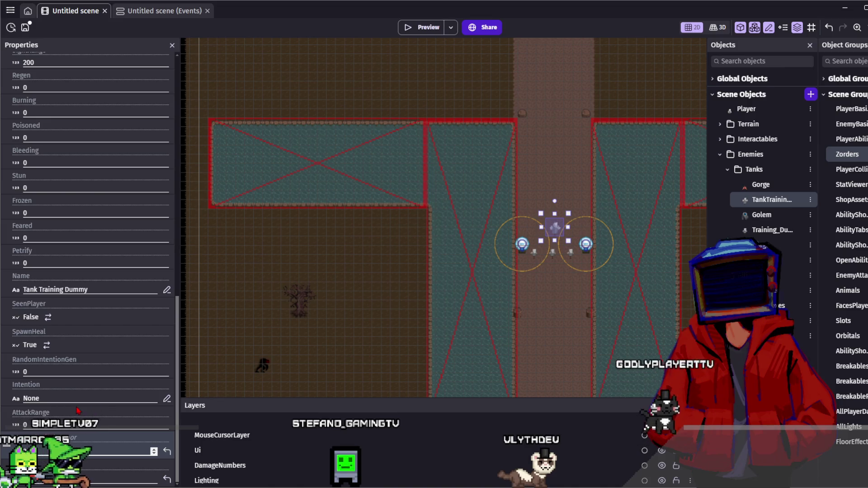
scroll(71, 432, up, 5)
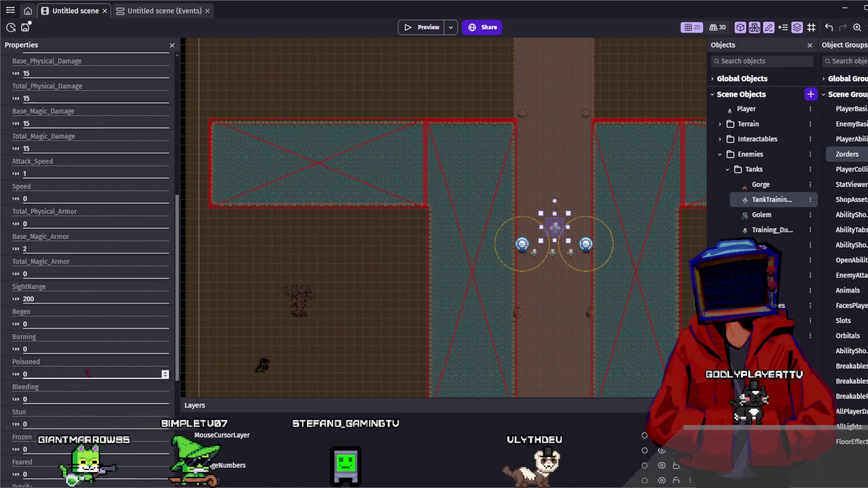
click(589, 311)
click(560, 353)
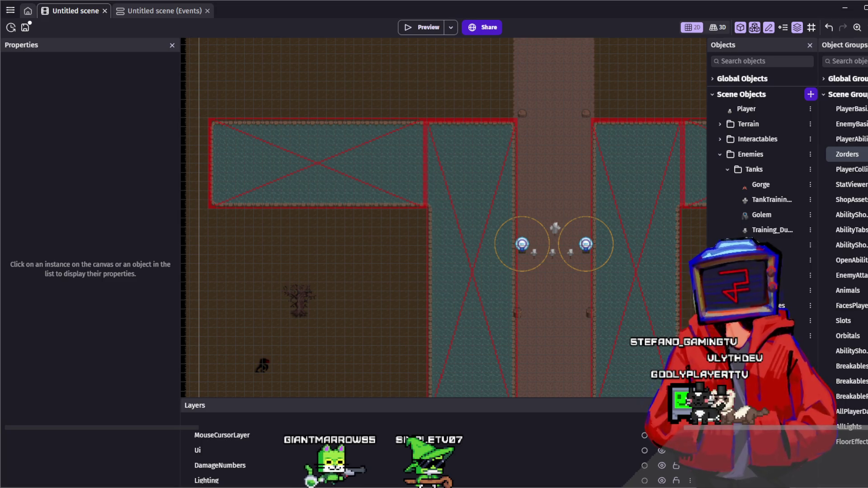
Pan down past the water toward the turrets to view the TankTraining_Dummy.
scroll(541, 290, up, 3)
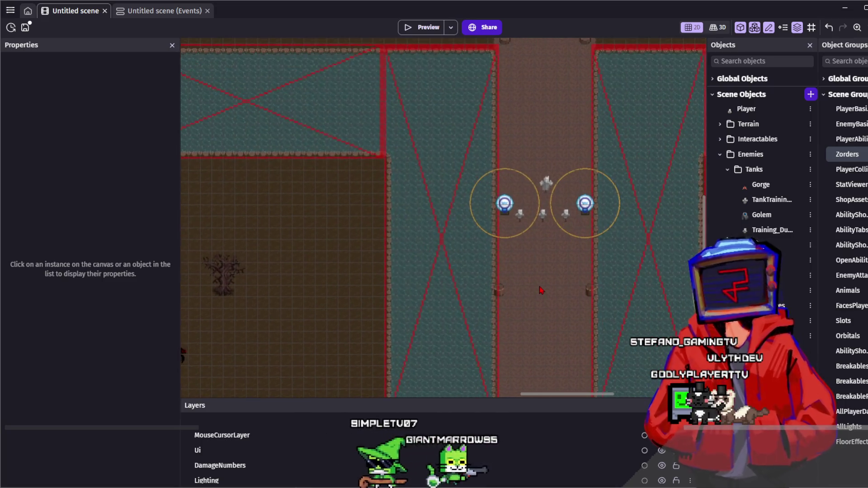
scroll(541, 290, down, 2)
scroll(500, 275, right, 3)
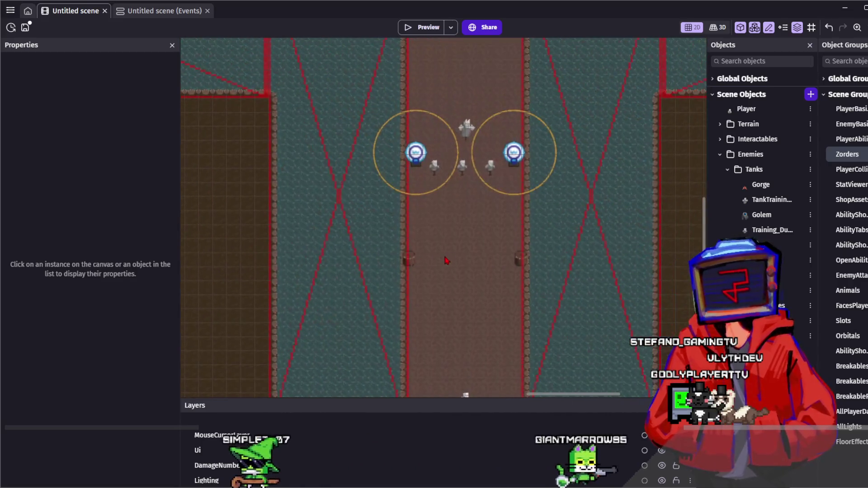
scroll(457, 261, up, 2)
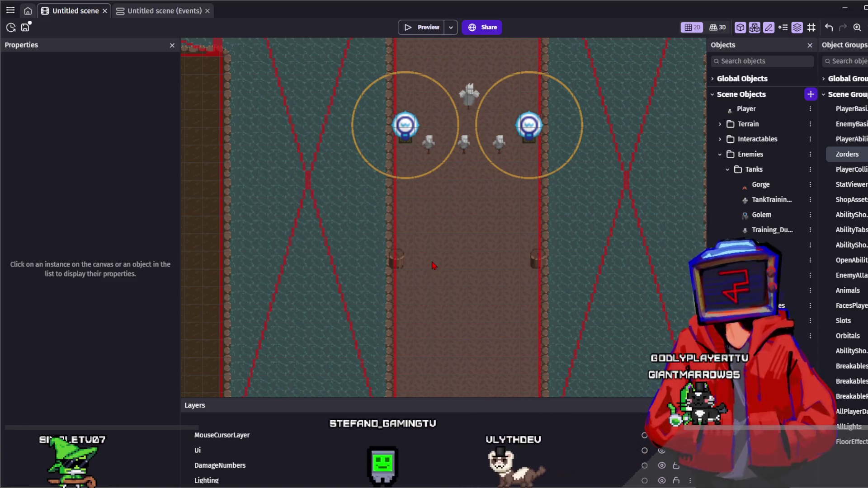
scroll(432, 271, down, 1)
mouse_move(481, 247)
mouse_down()
mouse_move(454, 165)
mouse_move(445, 229)
mouse_up()
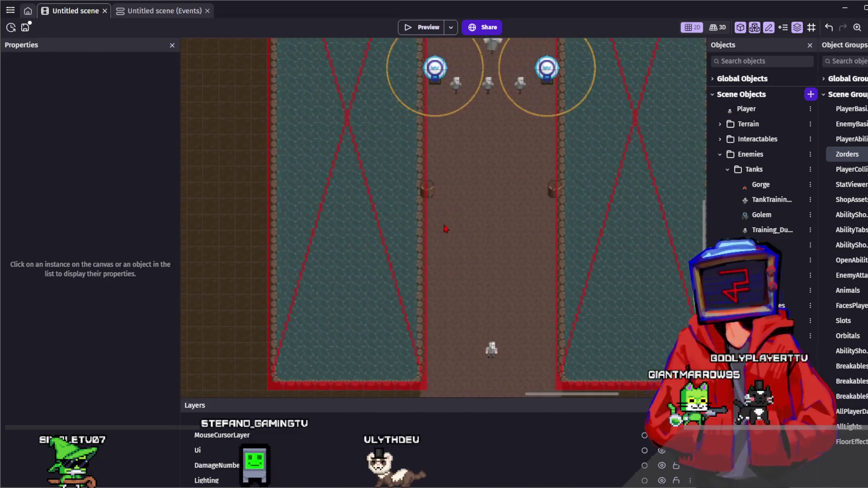
drag(468, 184, 456, 238)
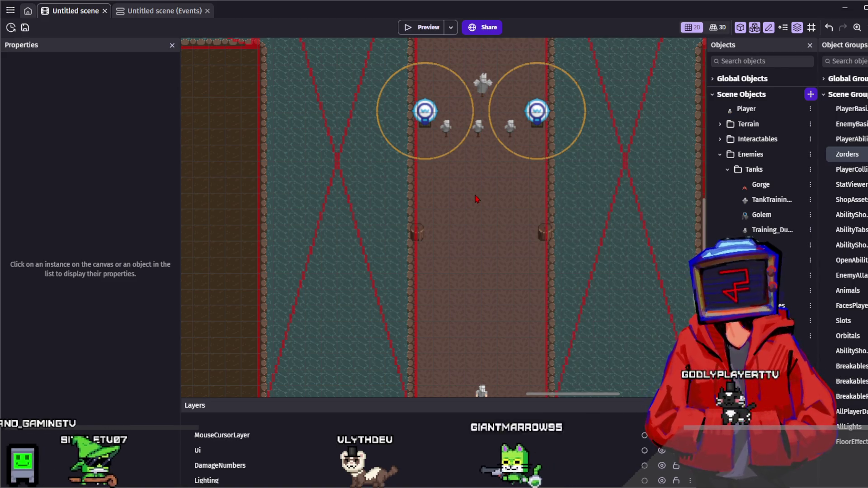
scroll(477, 199, down, 2)
drag(477, 199, 447, 263)
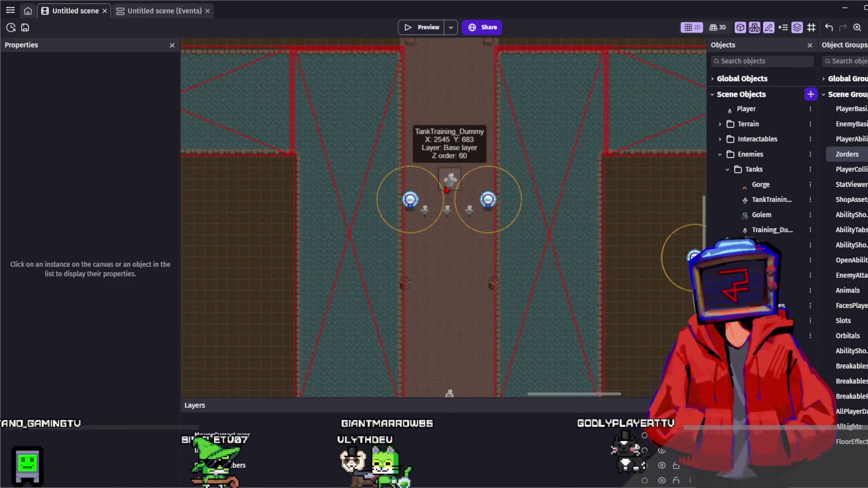
Check the arena's top wall around the dummy, then save the project with Ctrl+S.
scroll(447, 191, up, 1)
scroll(447, 191, up, 1)
mouse_move(452, 89)
mouse_down()
mouse_move(450, 138)
mouse_move(438, 148)
mouse_move(483, 109)
mouse_up()
scroll(434, 215, up, 2)
drag(434, 216, 467, 355)
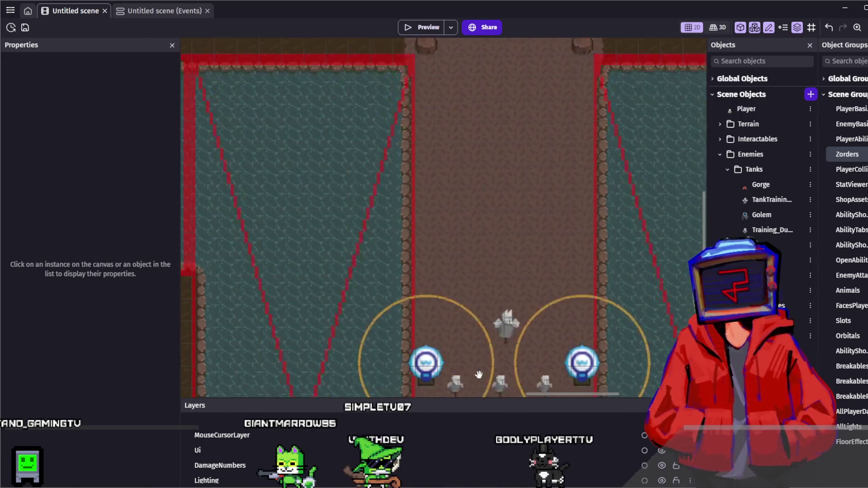
scroll(472, 270, down, 2)
scroll(474, 270, up, 8)
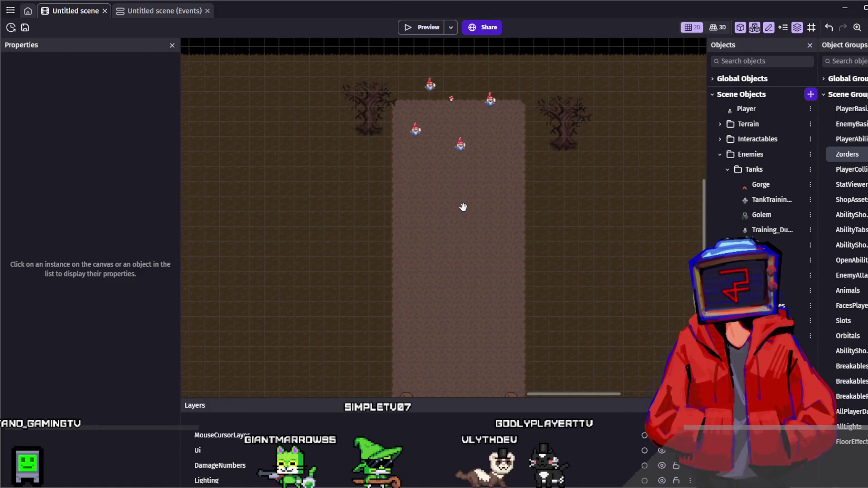
drag(462, 208, 469, 201)
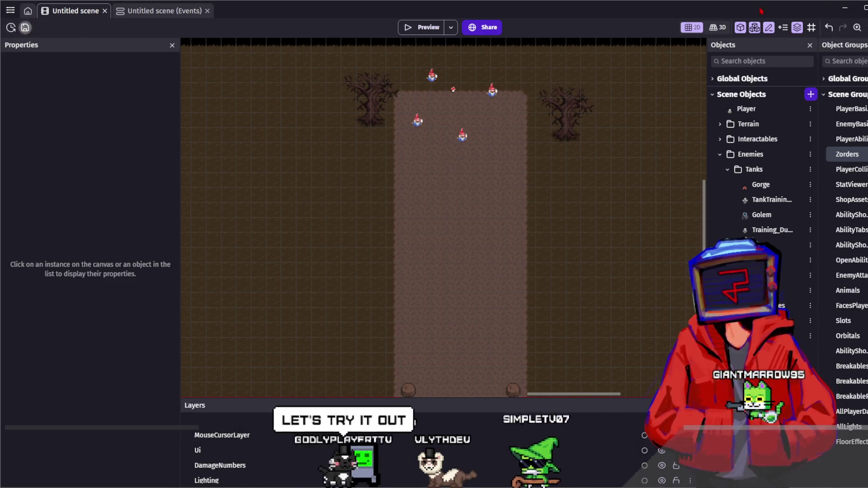
key(ctrl+s)
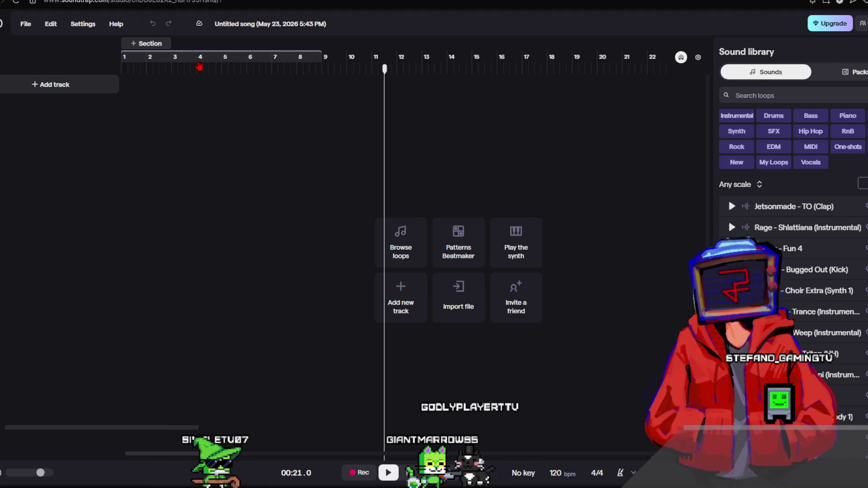
Create a microphone voice track in the empty song, then move the playhead to about bar 20.
click(125, 67)
click(83, 89)
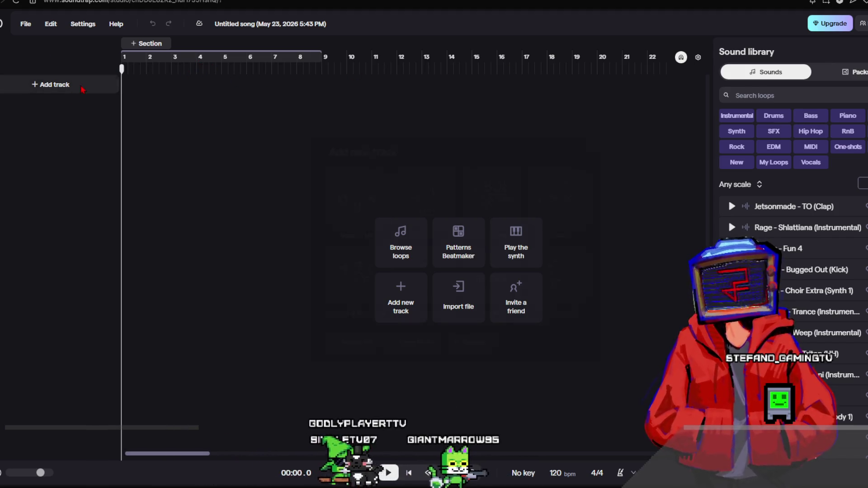
click(357, 208)
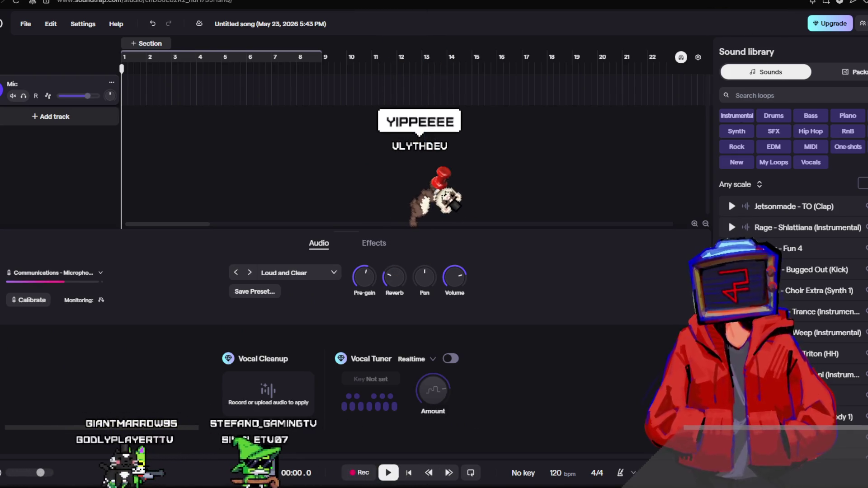
click(617, 115)
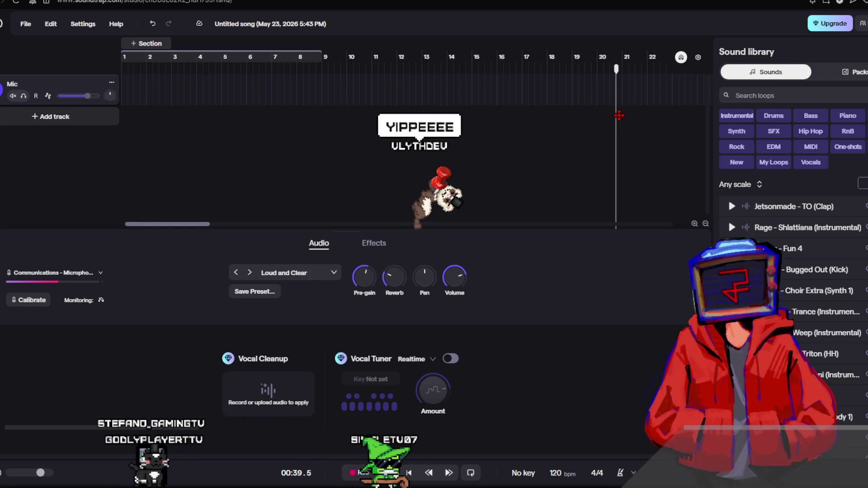
click(122, 79)
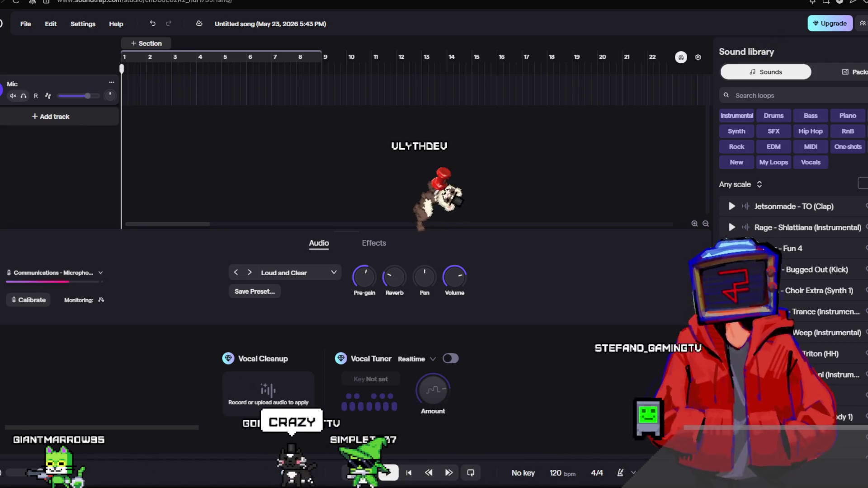
click(609, 68)
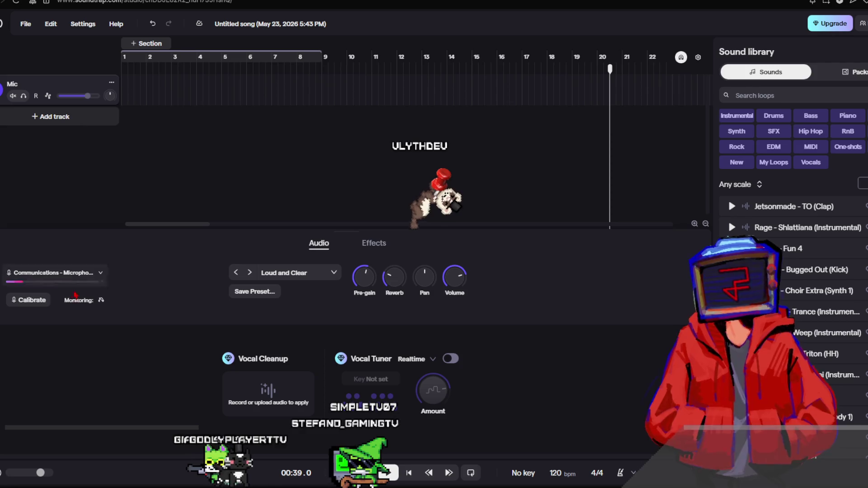
Record a short mic clip from the song start, stop it, and rewind to the start.
key(r)
click(408, 475)
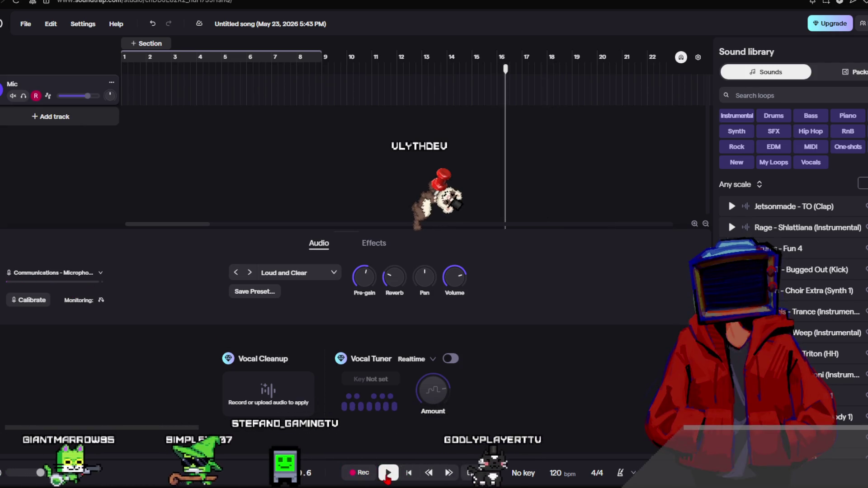
click(408, 473)
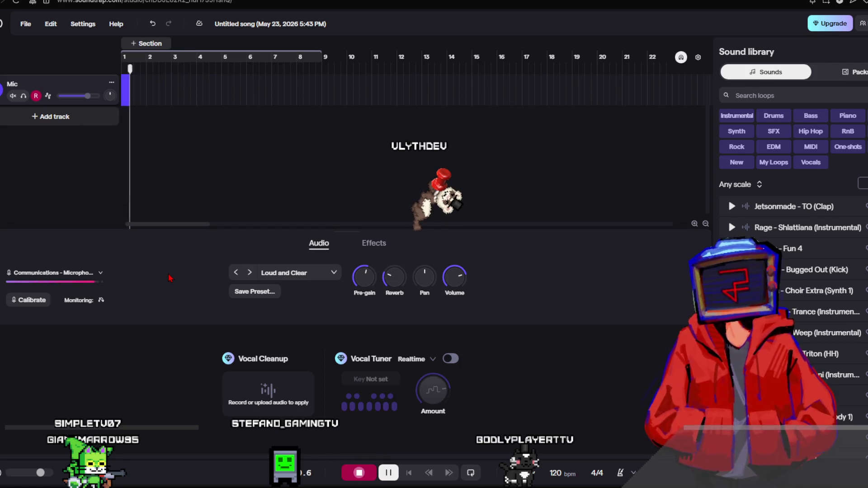
click(359, 473)
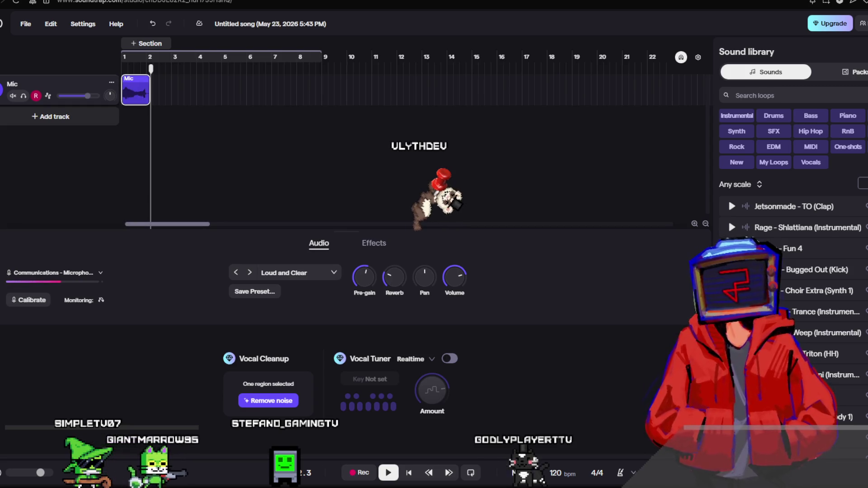
key(Return)
Lower the Mic track volume to about -9.9 dB and play back the clip.
drag(88, 95, 76, 100)
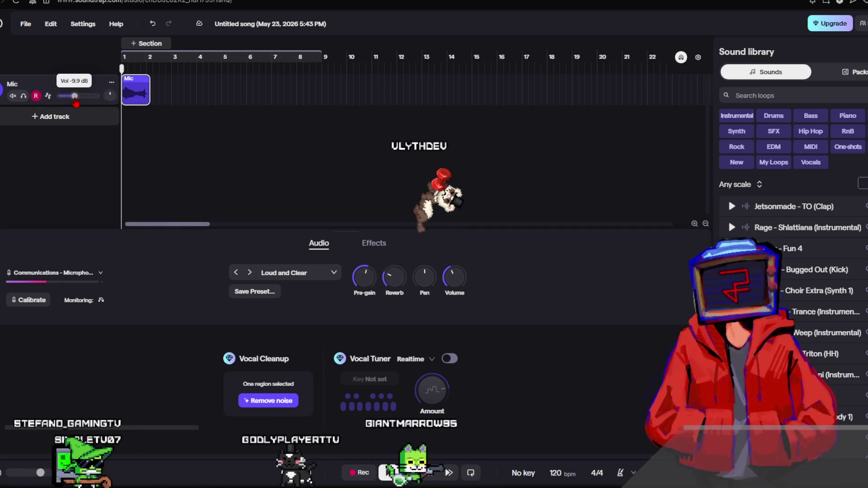
key(space)
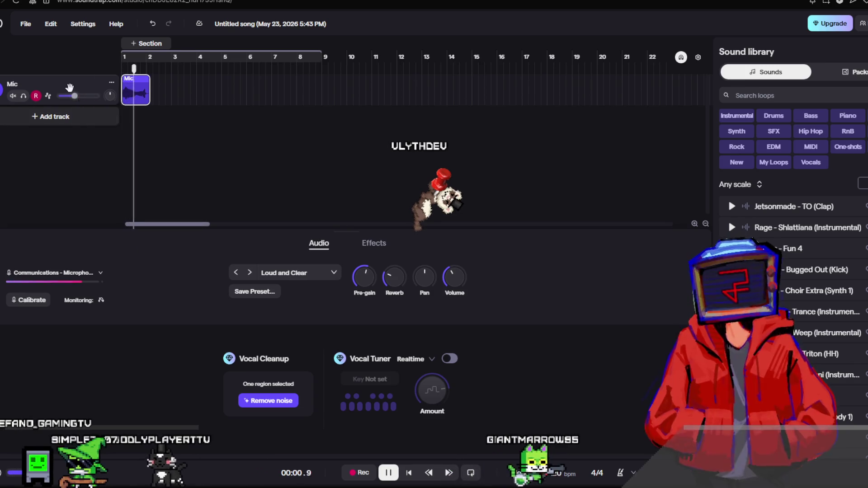
key(space)
Trim the end off the Mic clip, then boost the microphone pre-gain.
scroll(190, 98, up, 3)
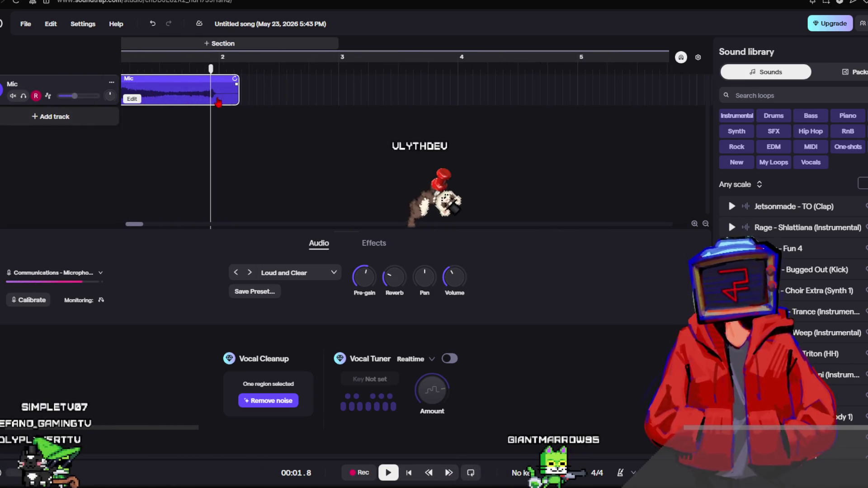
drag(236, 84, 212, 84)
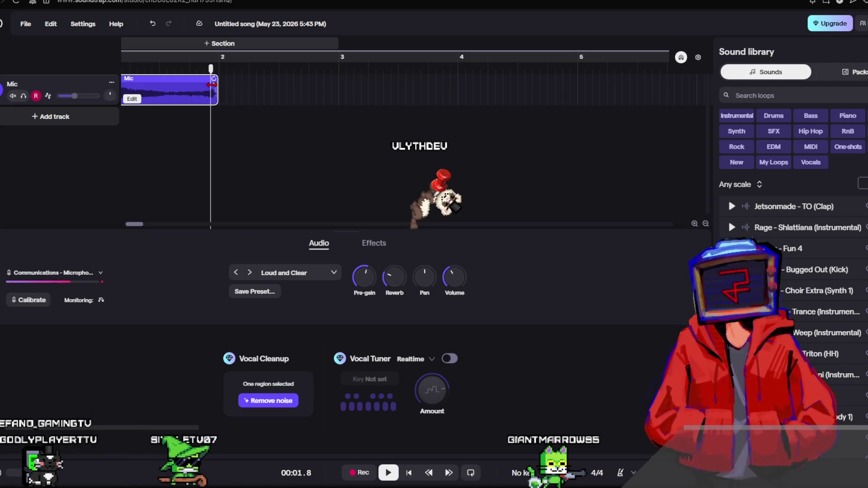
key(Return)
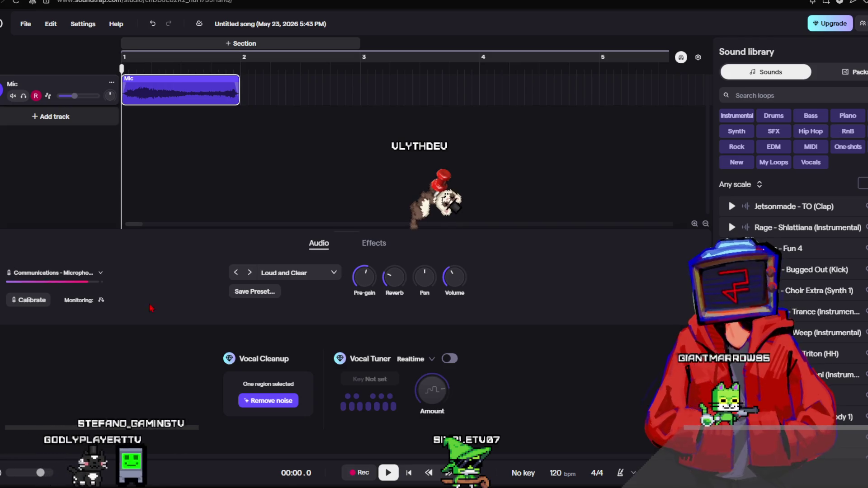
drag(365, 277, 437, 303)
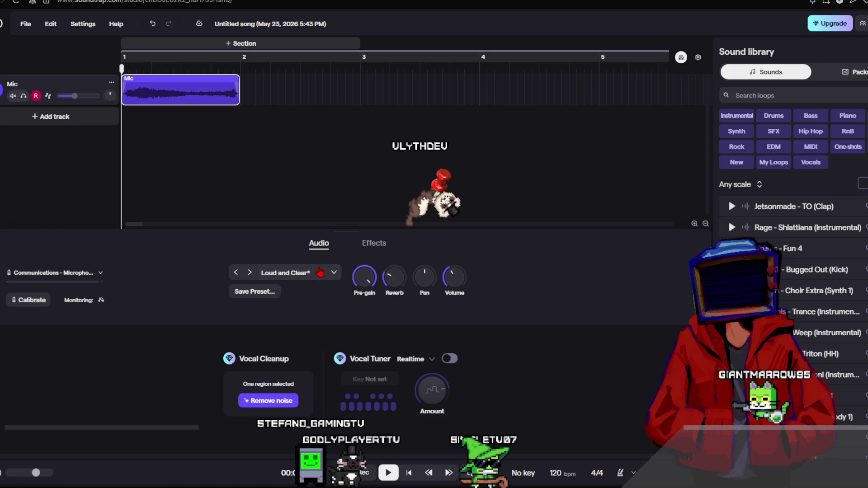
Browse the Mic track's voice presets, then add an Overdrive effect to its chain.
click(375, 244)
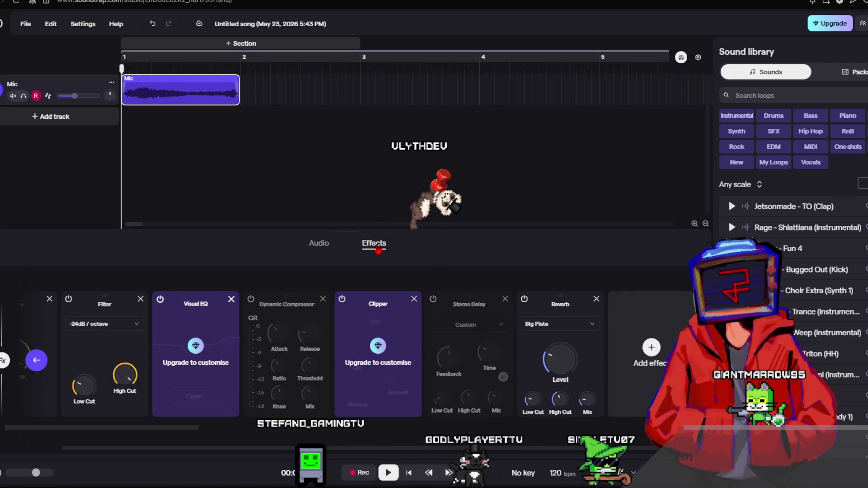
click(319, 243)
click(299, 272)
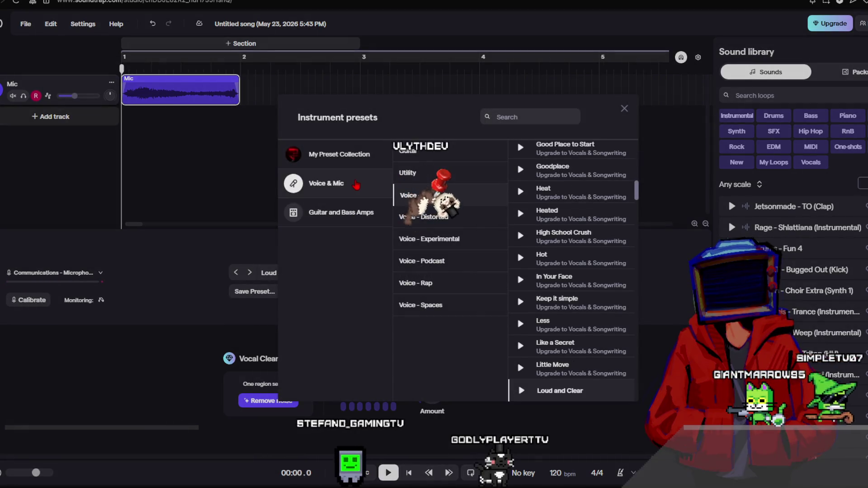
key(Escape)
click(374, 243)
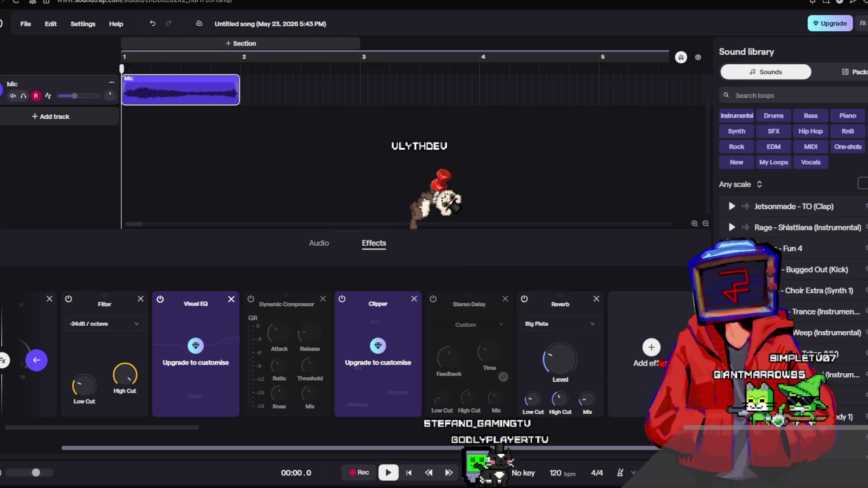
click(660, 362)
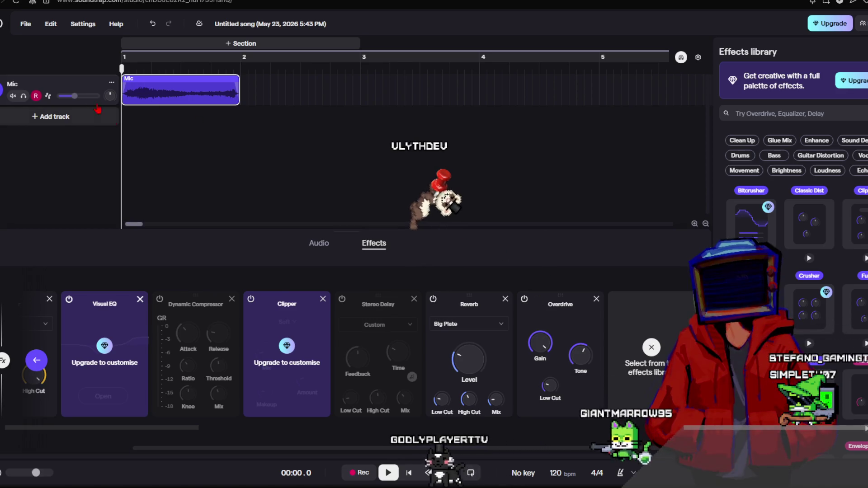
Turn the Mic track volume down further, play the clip, and open a new browser tab.
drag(74, 96, 66, 95)
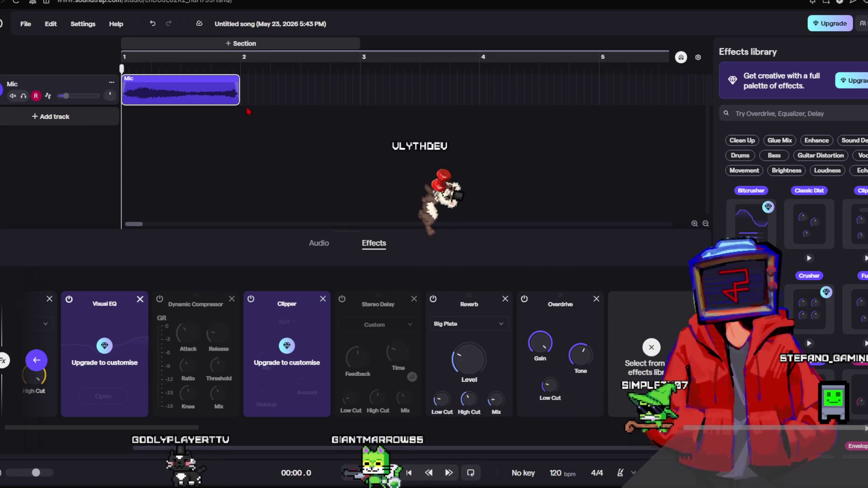
key(space)
key(space)
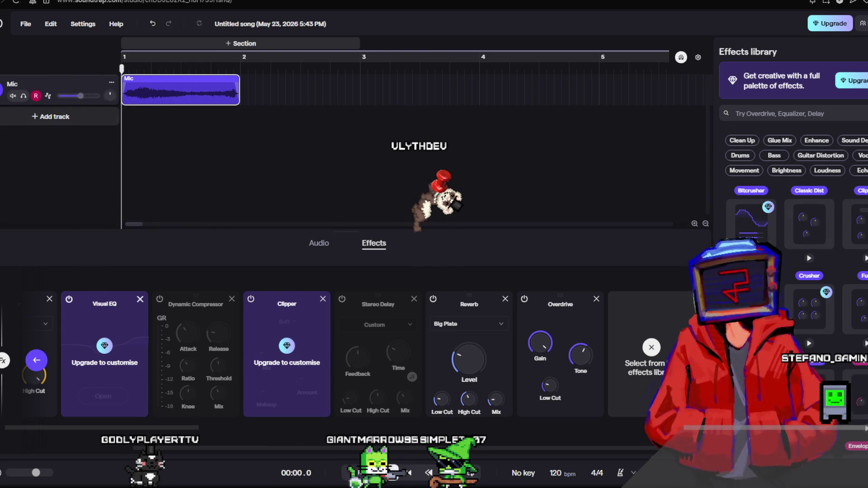
key(ctrl+t)
text(chicken s)
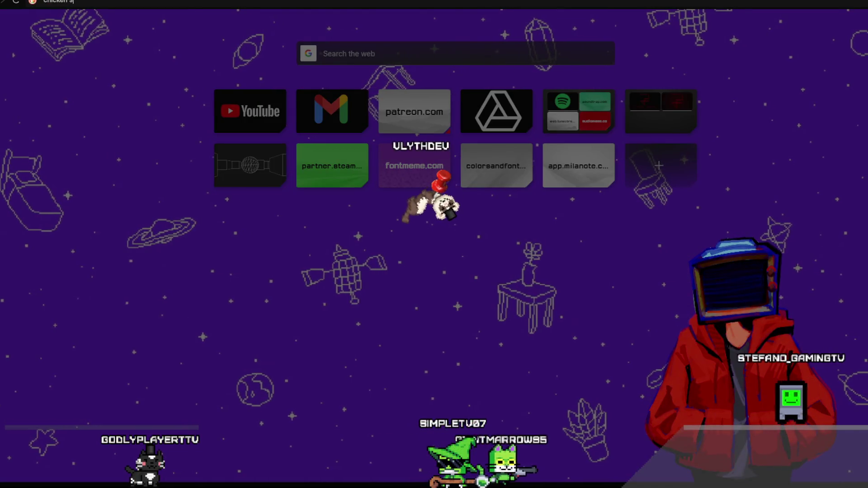
text(ciream meme)
key(Return)
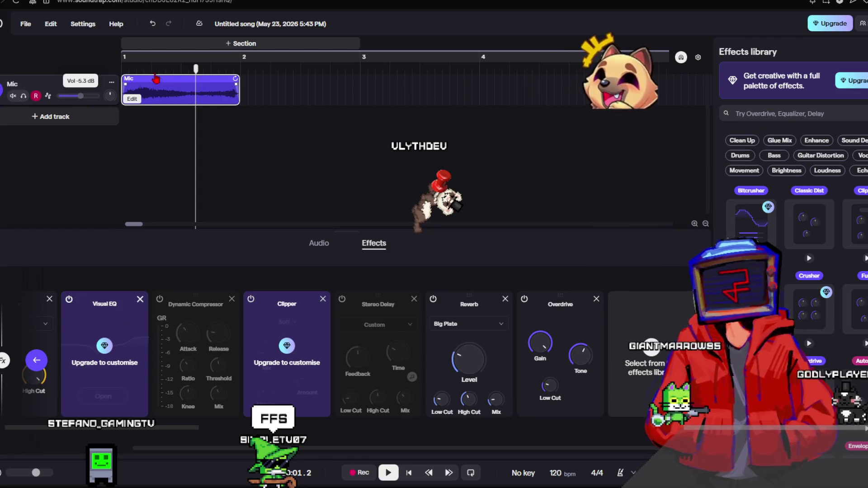
Rewind to the song start, play the effected Mic recording, and add Classic Dist distortion.
click(174, 70)
drag(173, 70, 121, 68)
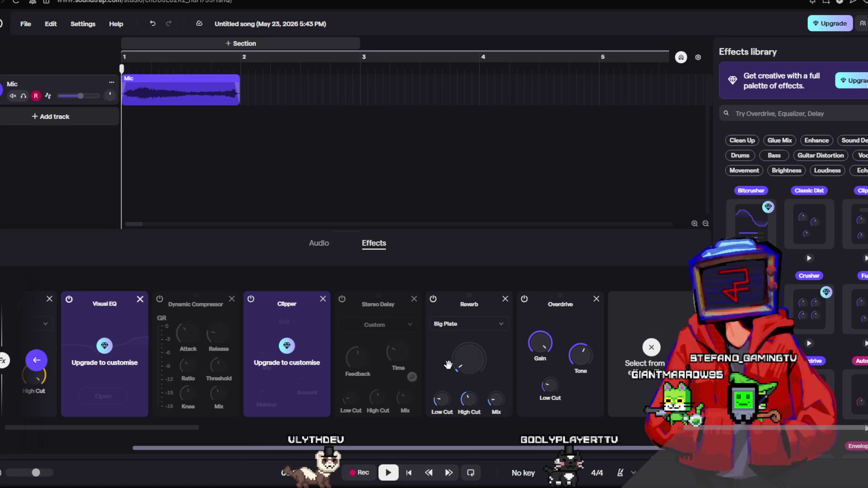
key(space)
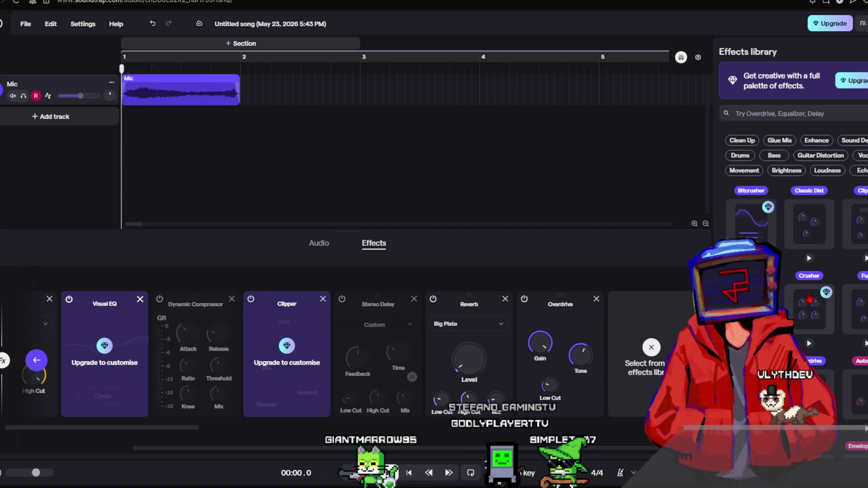
click(810, 240)
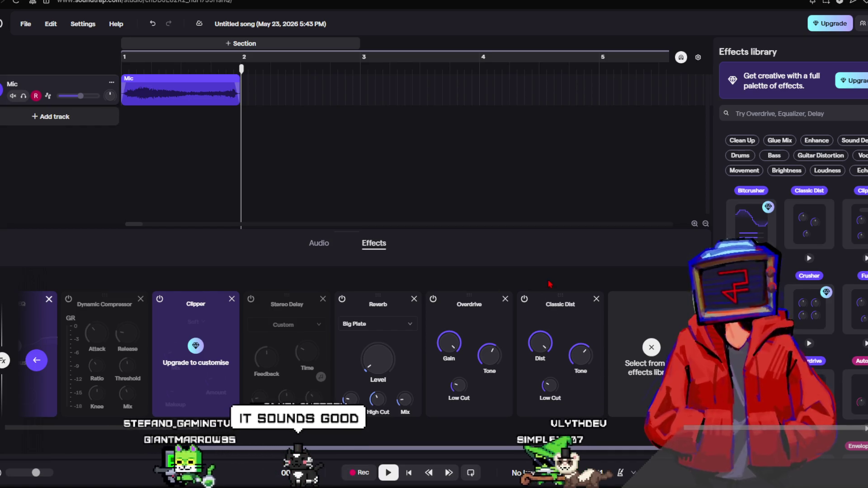
Rewind to the song start, raise the Mic volume to -2.1 dB, and play the processed take.
drag(241, 68, 65, 68)
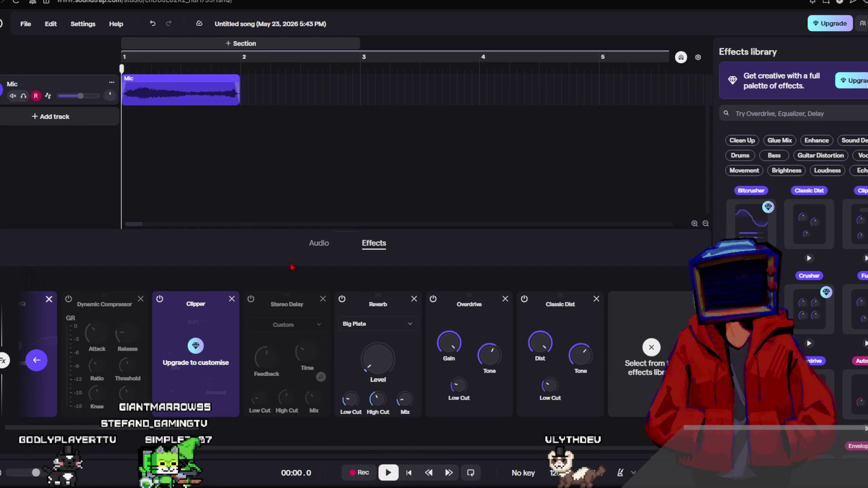
mouse_move(373, 359)
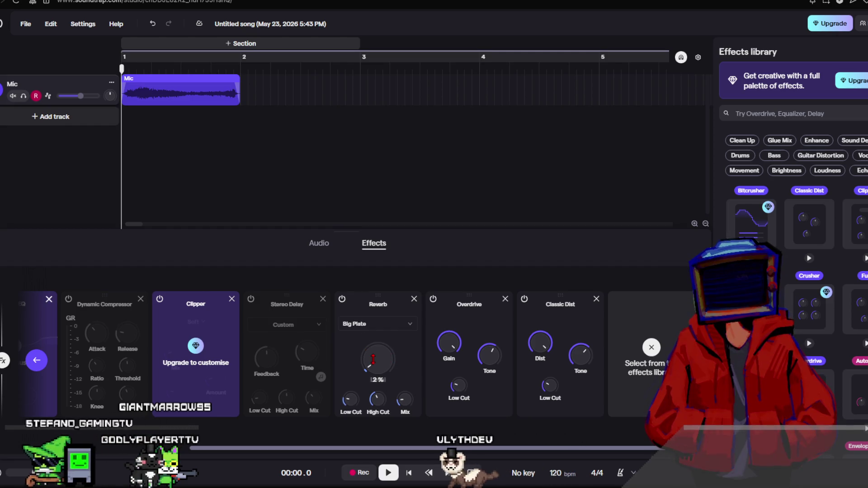
mouse_move(81, 102)
drag(81, 102, 90, 102)
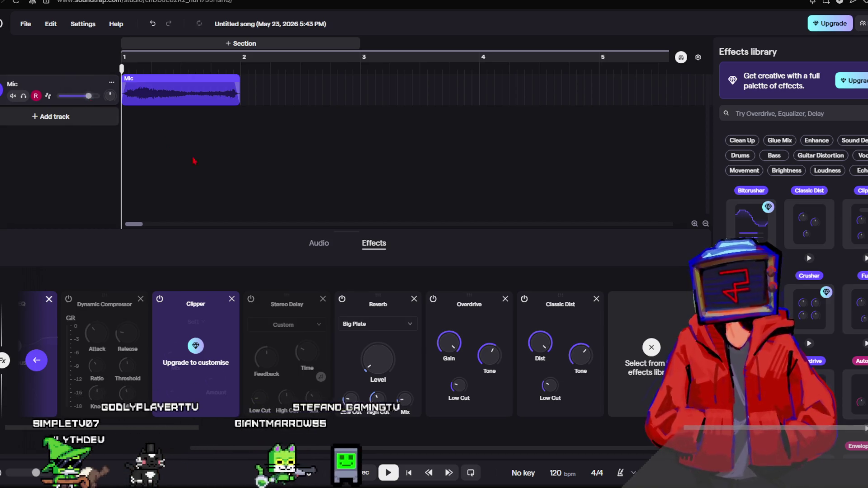
mouse_move(379, 348)
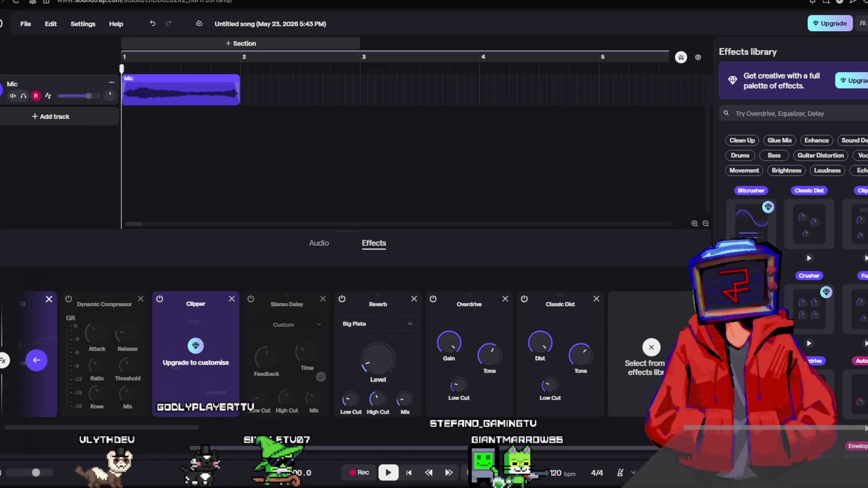
key(space)
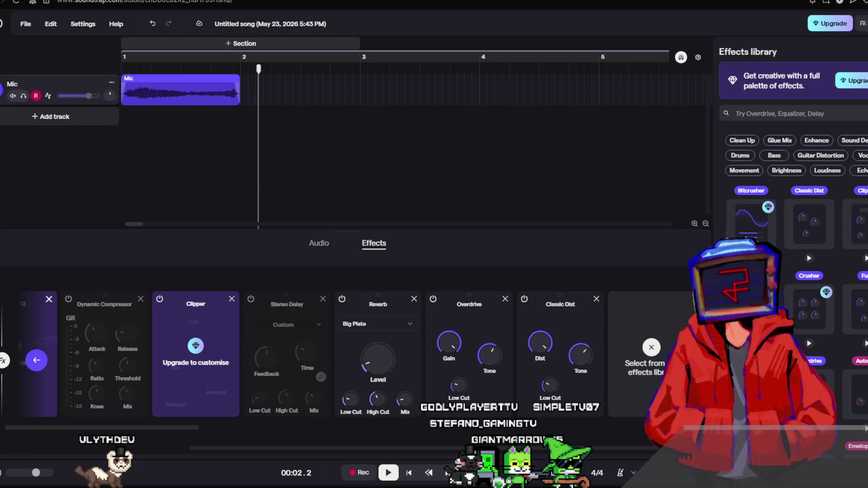
Play the processed take from near the clip start, then stop it.
click(159, 88)
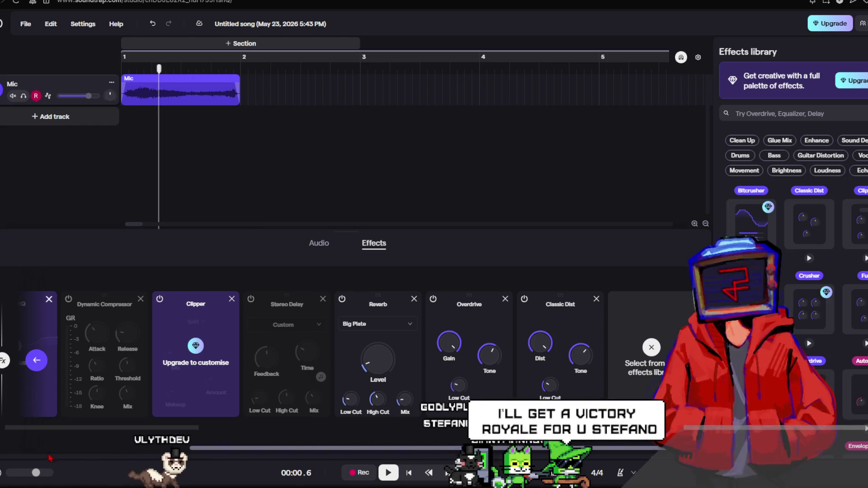
key(space)
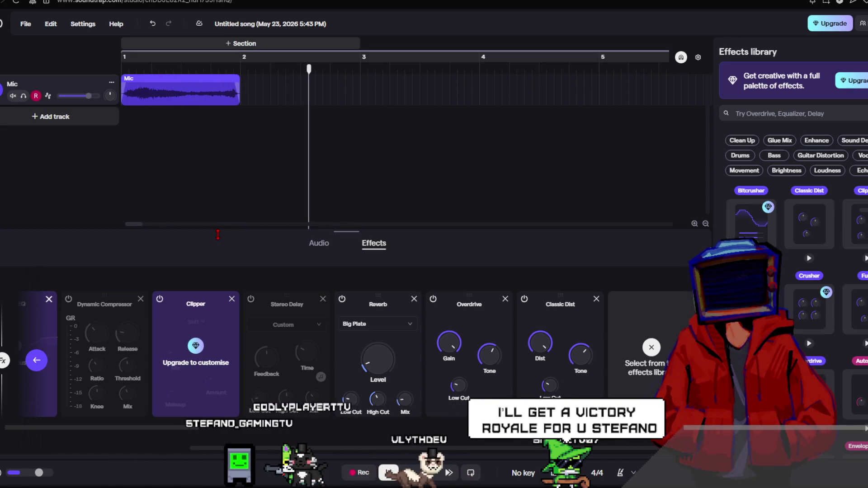
key(space)
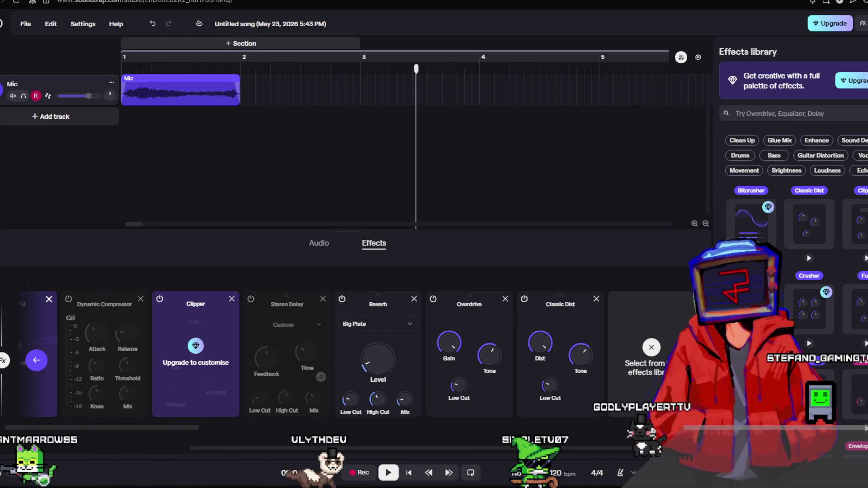
Replay from inside the Mic clip, stop, rewind toward the start, and open a new browser tab.
click(215, 99)
key(space)
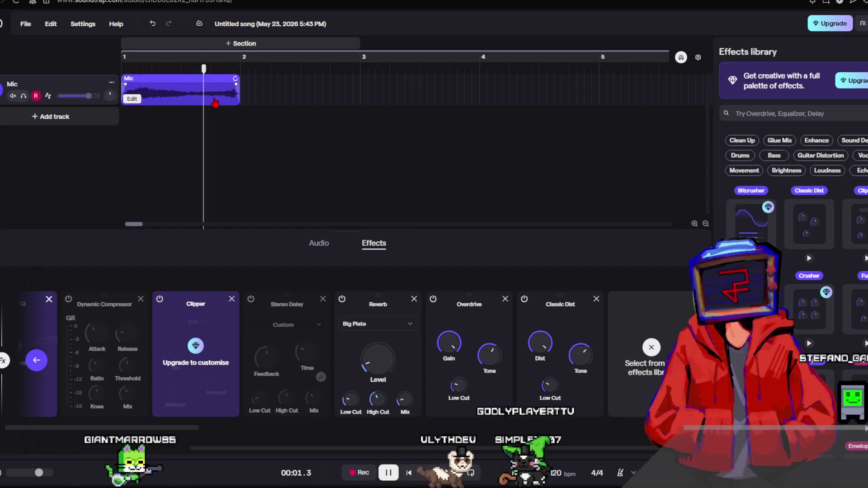
click(229, 148)
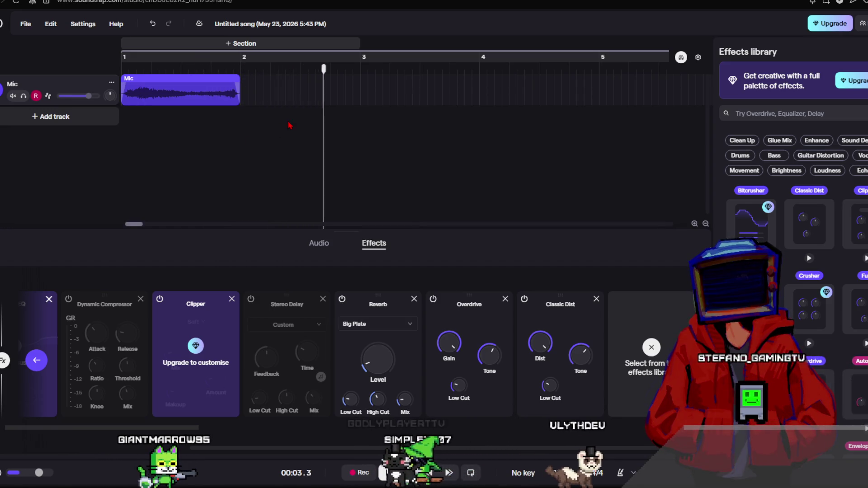
click(282, 77)
key(space)
drag(285, 78, 201, 67)
key(ctrl+t)
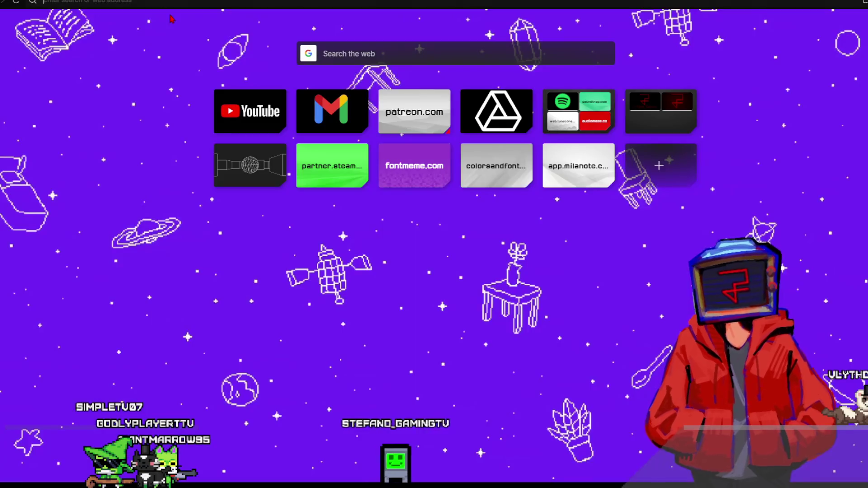
Search for 'molten freddy jumpscare' and pause the jumpscare video.
text(mo)
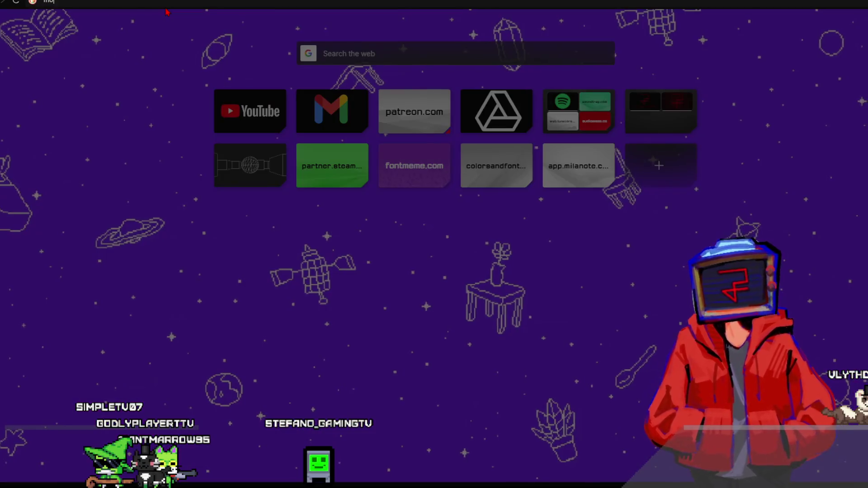
text(lten freddy ju)
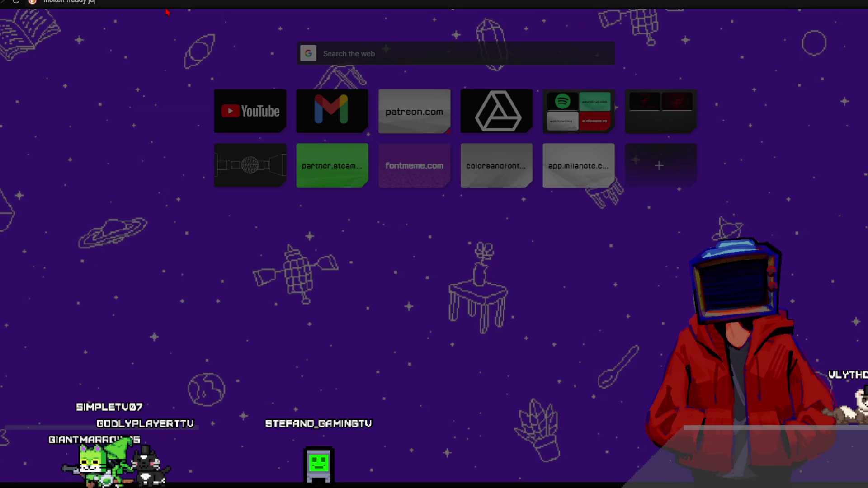
text(mpscare)
key(Return)
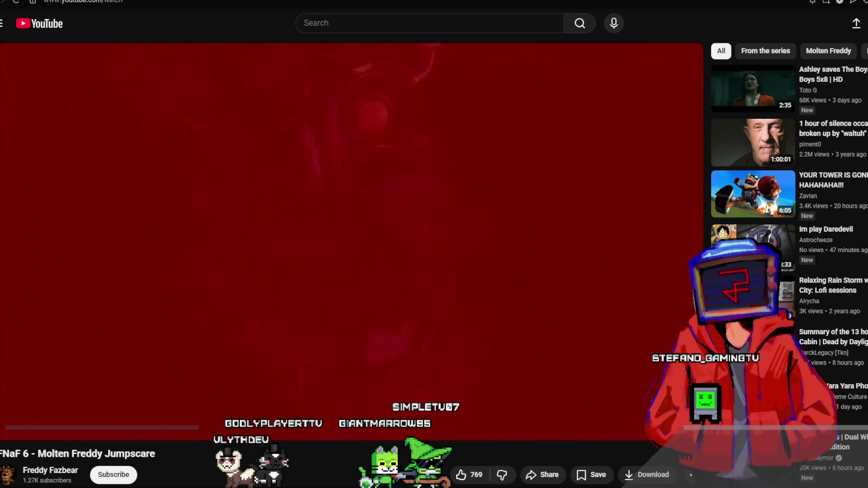
click(108, 328)
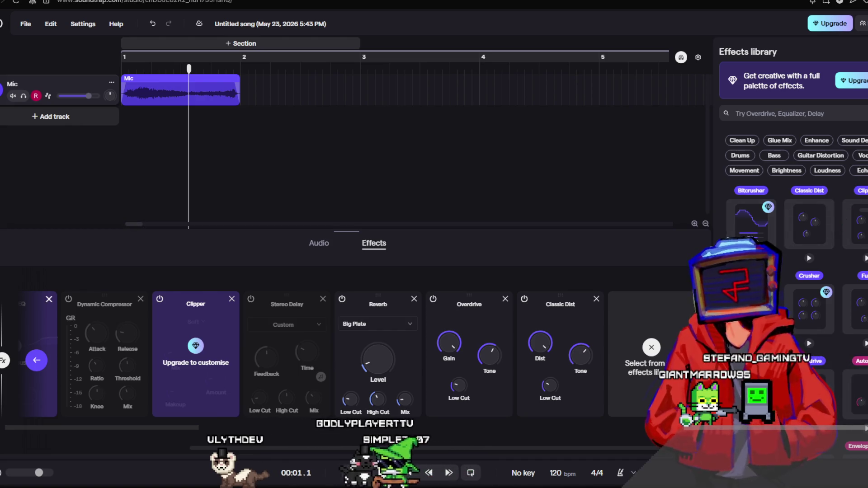
Play and stop the song, retitle it 'Scream Test', and return to the Projects page.
key(space)
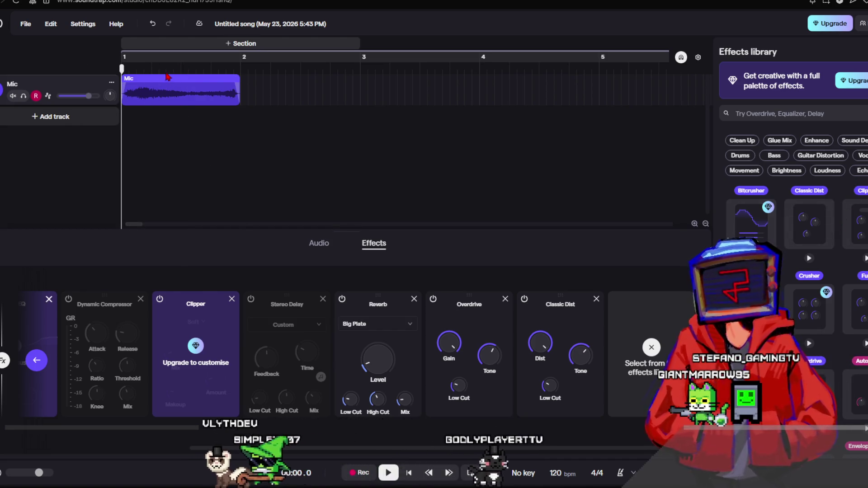
key(Return)
key(space)
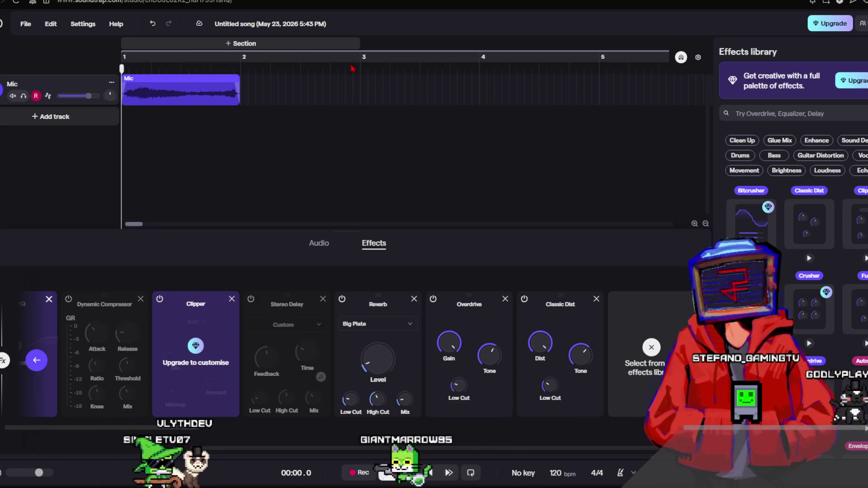
click(319, 23)
text(Scream Test)
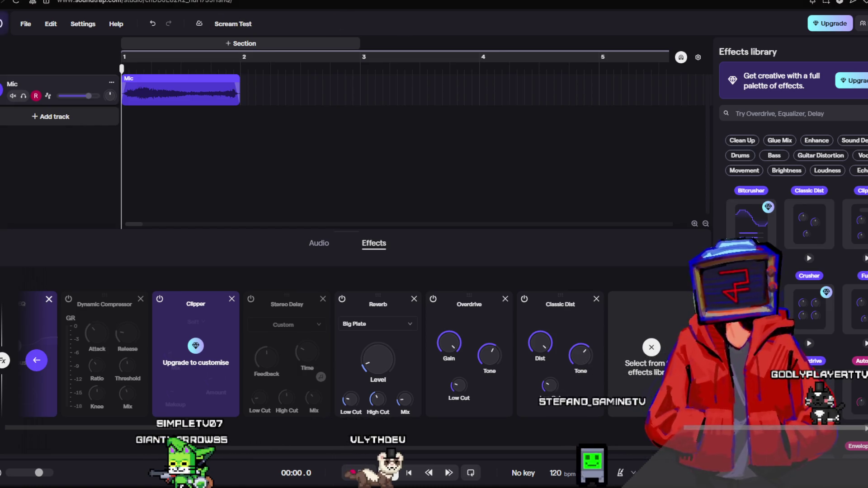
click(2, 23)
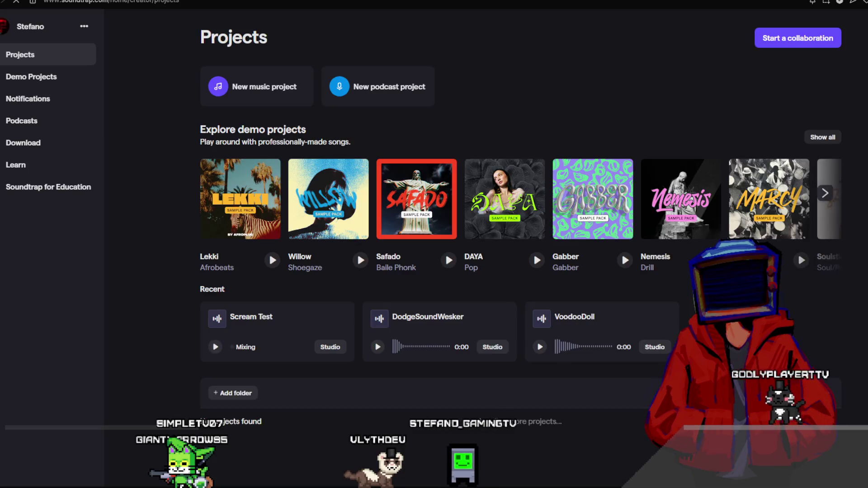
Scroll the project list to find Scream Test alongside the Unused Finished, Finished and Wip folders.
scroll(441, 251, down, 4)
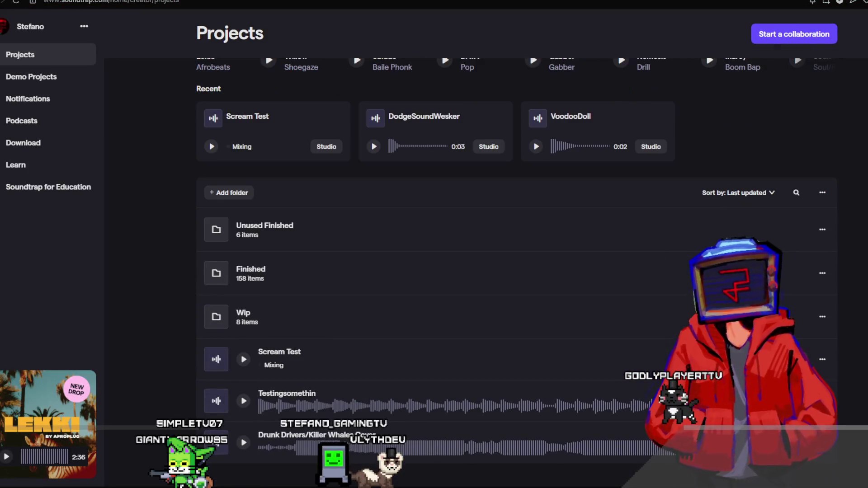
scroll(530, 101, up, 1)
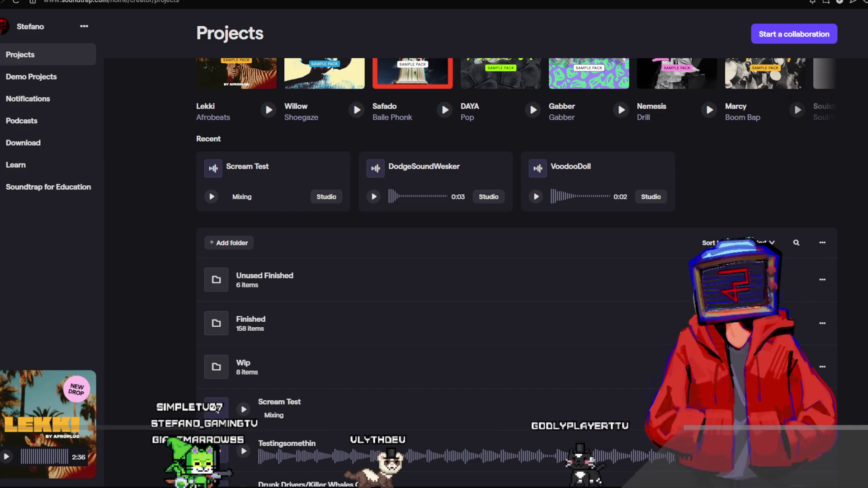